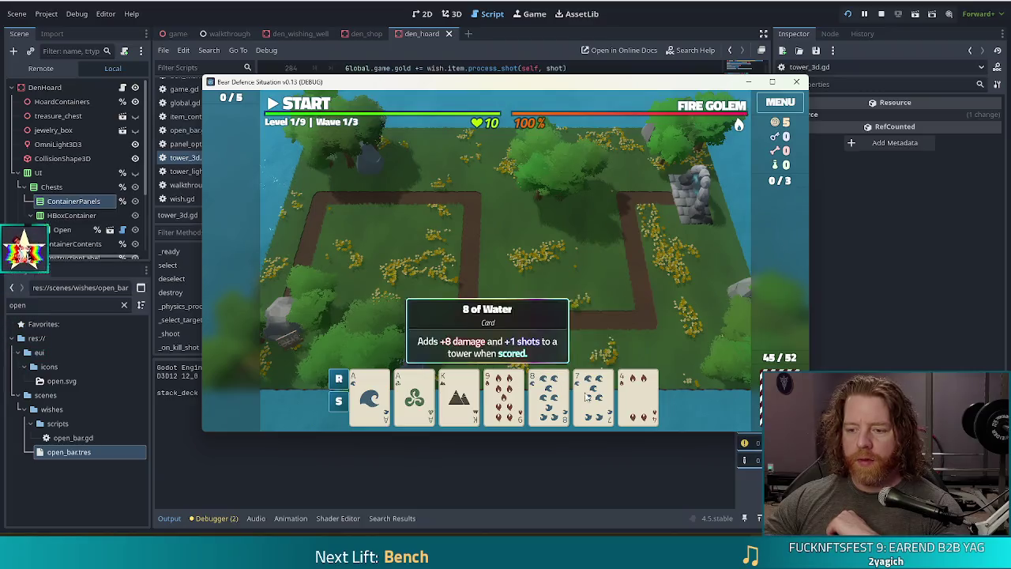
- Play a water card to place a Ballista tower on the map and check its stats
{"action": "left_click", "coordinate": [594, 395]}
{"action": "left_click", "coordinate": [483, 330]}
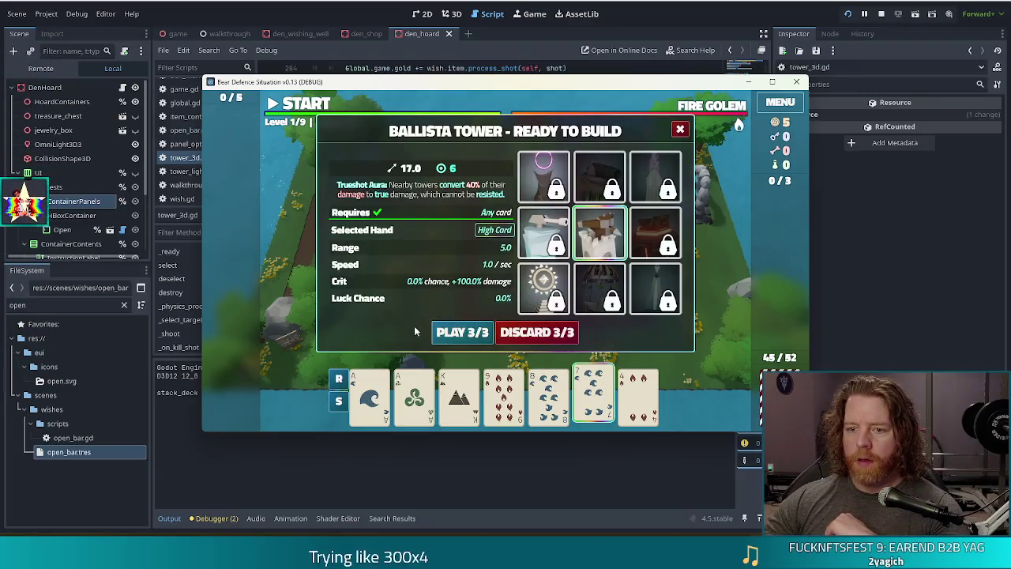
{"action": "left_click", "coordinate": [595, 275]}
{"action": "left_click", "coordinate": [593, 278]}
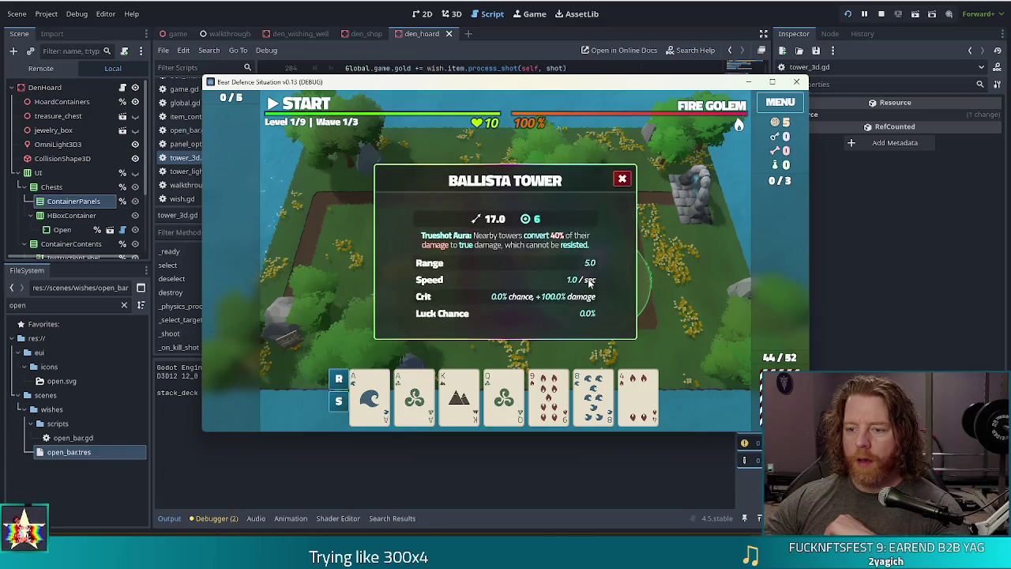
{"action": "left_click", "coordinate": [622, 179]}
- Start the first wave, pause it, and review the Ballista tower's stats
{"action": "left_click", "coordinate": [309, 104]}
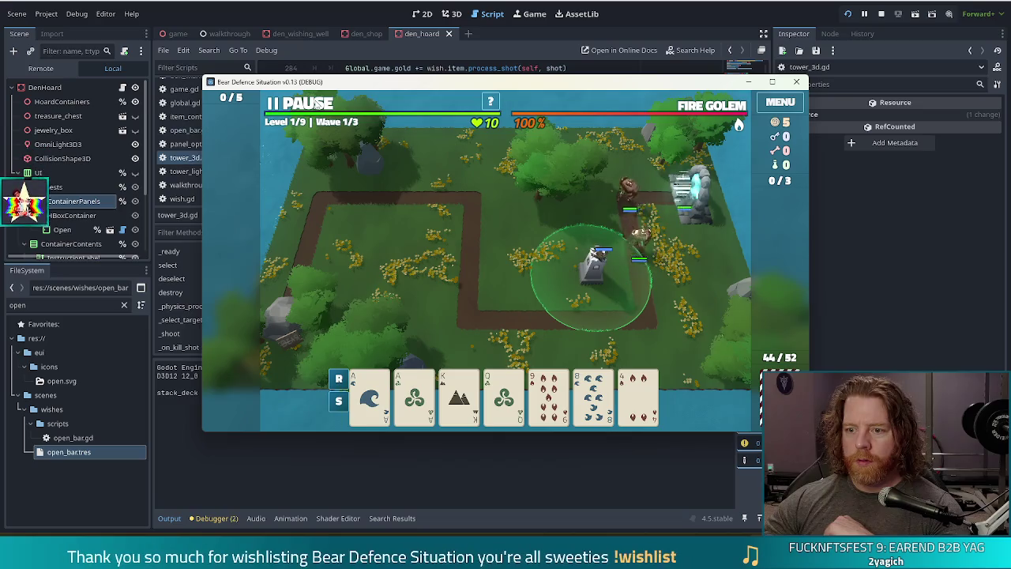
{"action": "left_click", "coordinate": [308, 104]}
{"action": "left_click", "coordinate": [594, 267]}
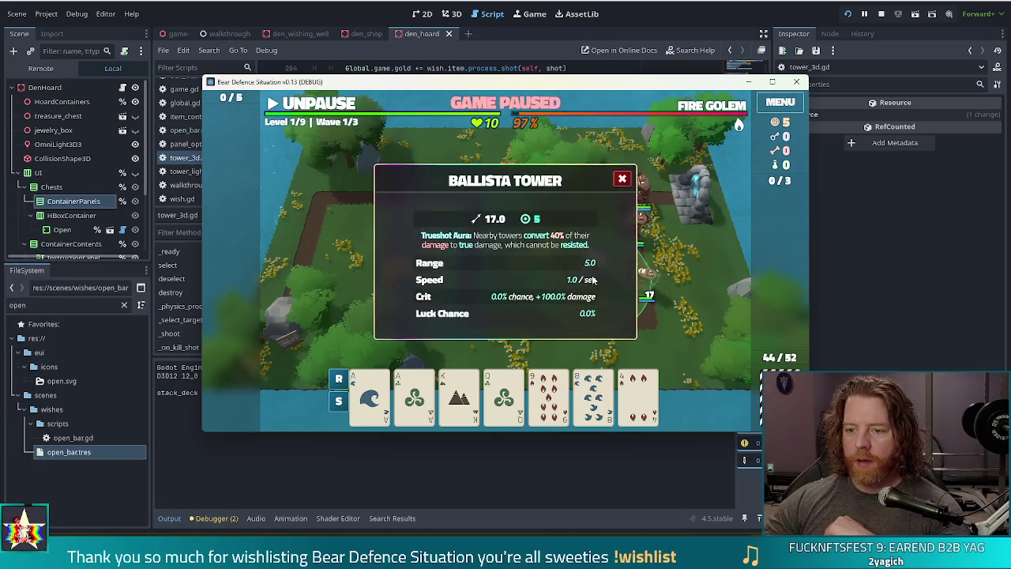
{"action": "left_click", "coordinate": [622, 178]}
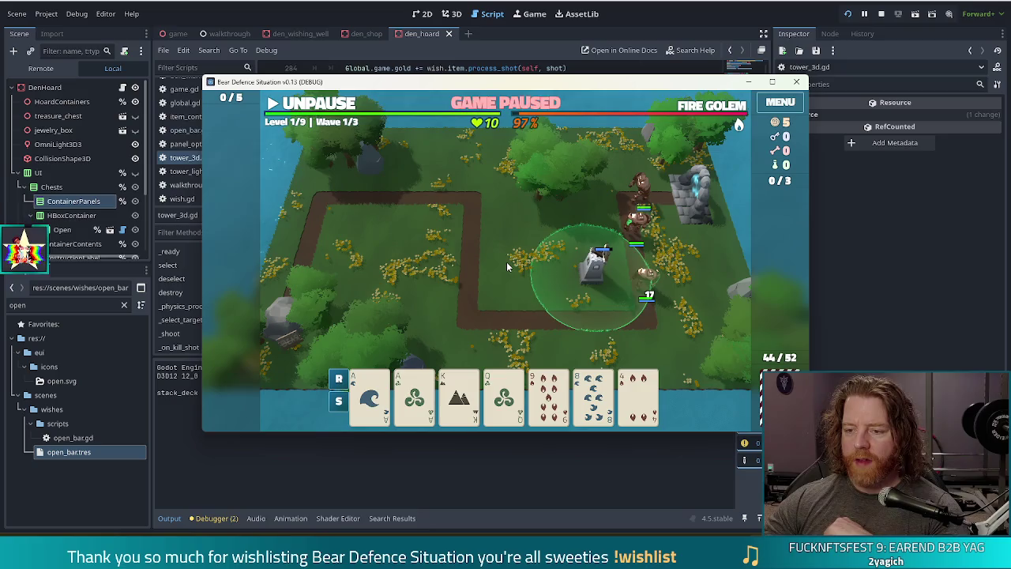
- Run 'add_wish open_bar' in the game's debug console to grant the open_bar wish
{"action": "key", "text": "grave"}
{"action": "type", "text": "add_wish"}
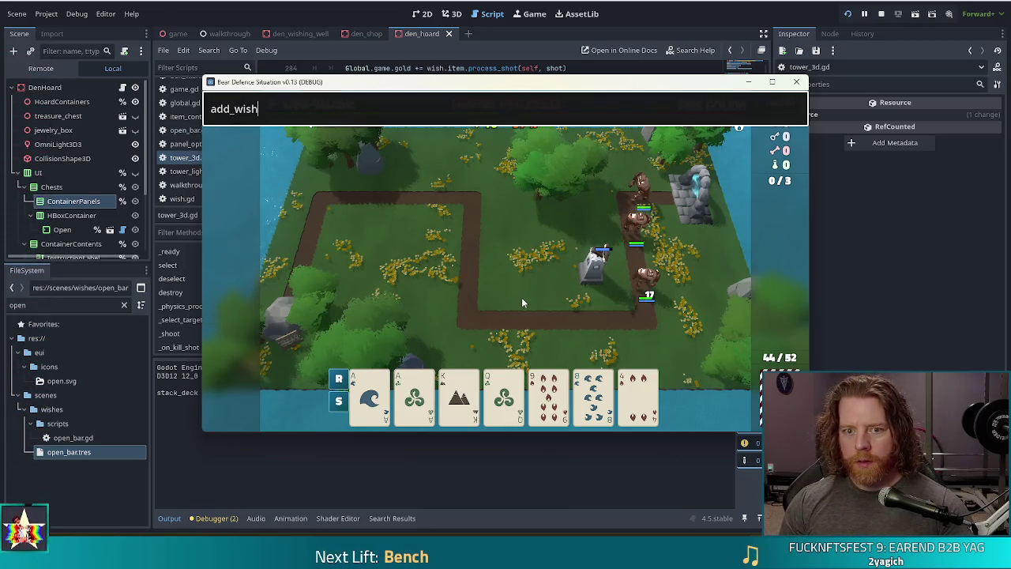
{"action": "type", "text": "open_bar"}
{"action": "key", "text": "Return"}
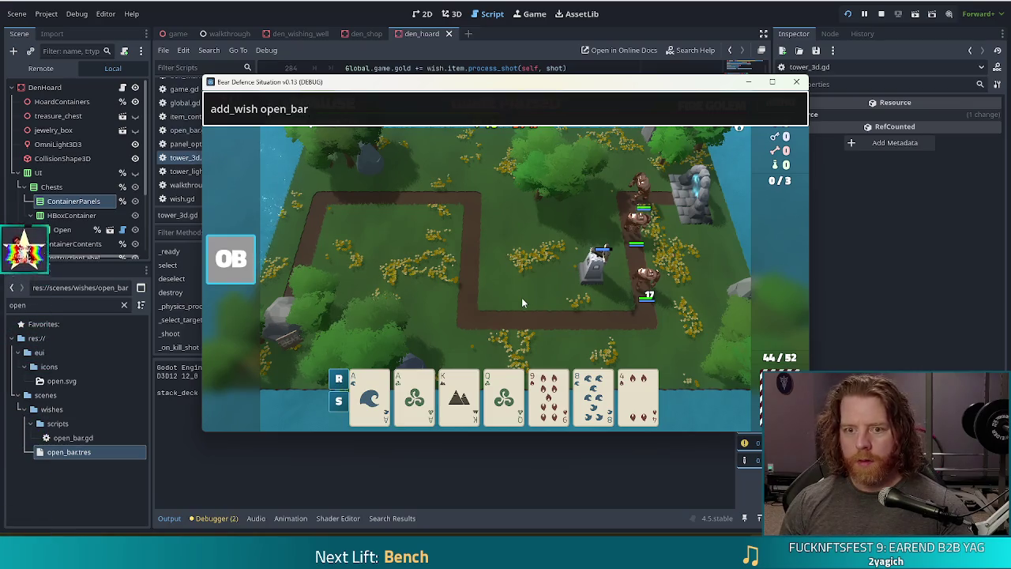
{"action": "key", "text": "grave"}
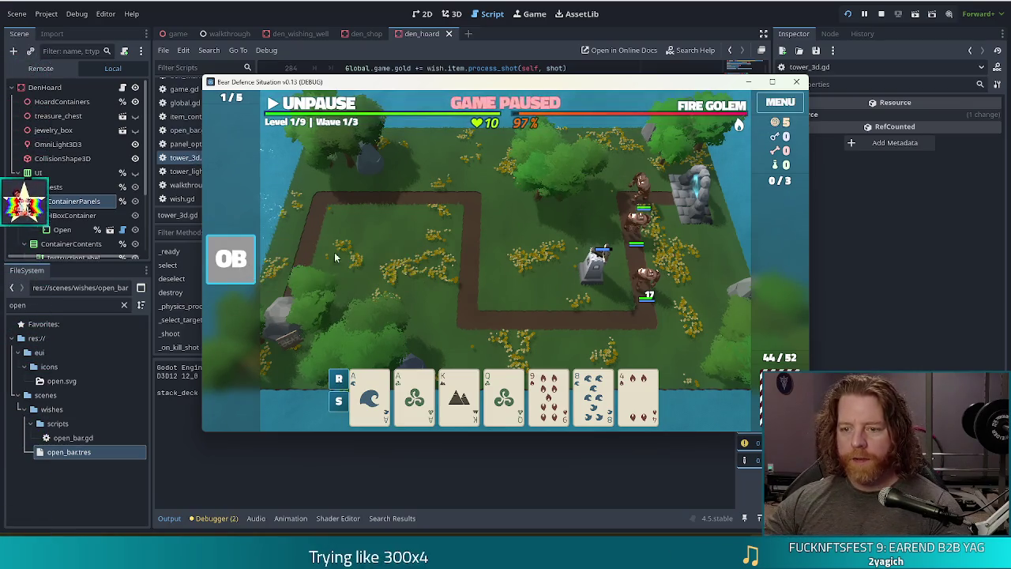
- Resume and re-pause the game, then check the first Ballista tower's stats
{"action": "left_click", "coordinate": [320, 105]}
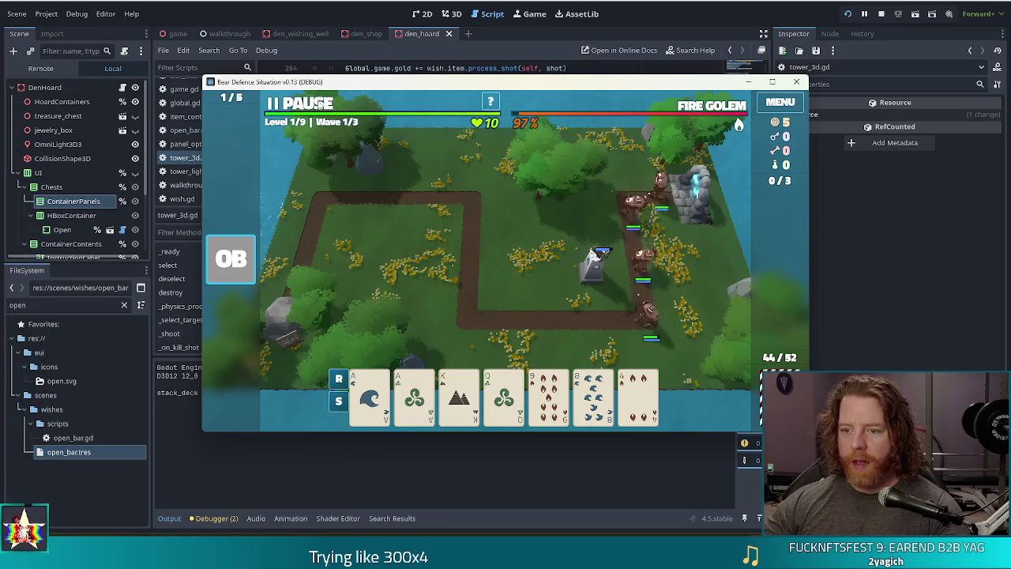
{"action": "left_click", "coordinate": [320, 105]}
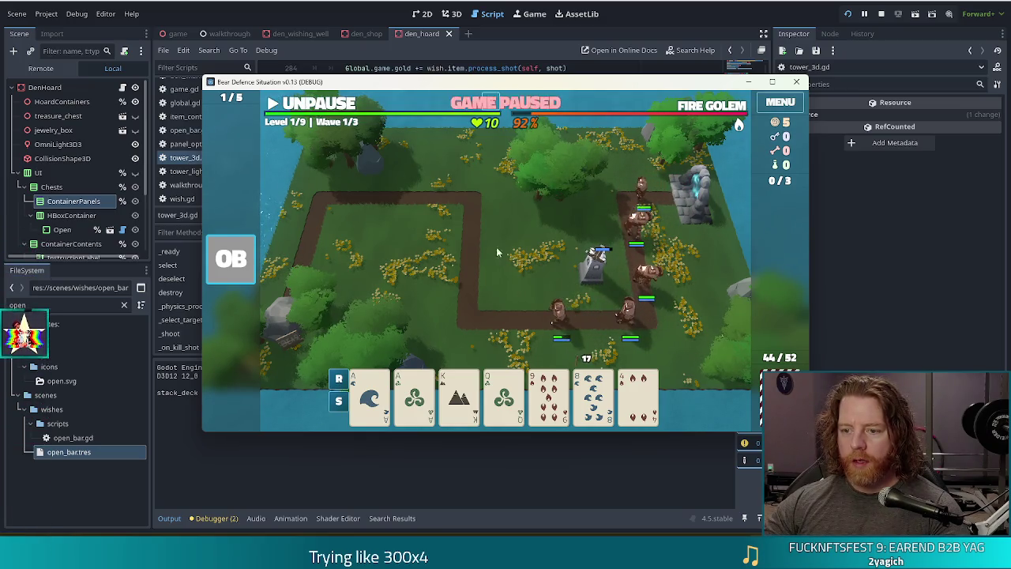
{"action": "left_click", "coordinate": [591, 282]}
{"action": "left_click", "coordinate": [620, 176]}
- Play the King of Earth card to place a second Ballista, view its stats, then stop the game
{"action": "mouse_move", "coordinate": [551, 370]}
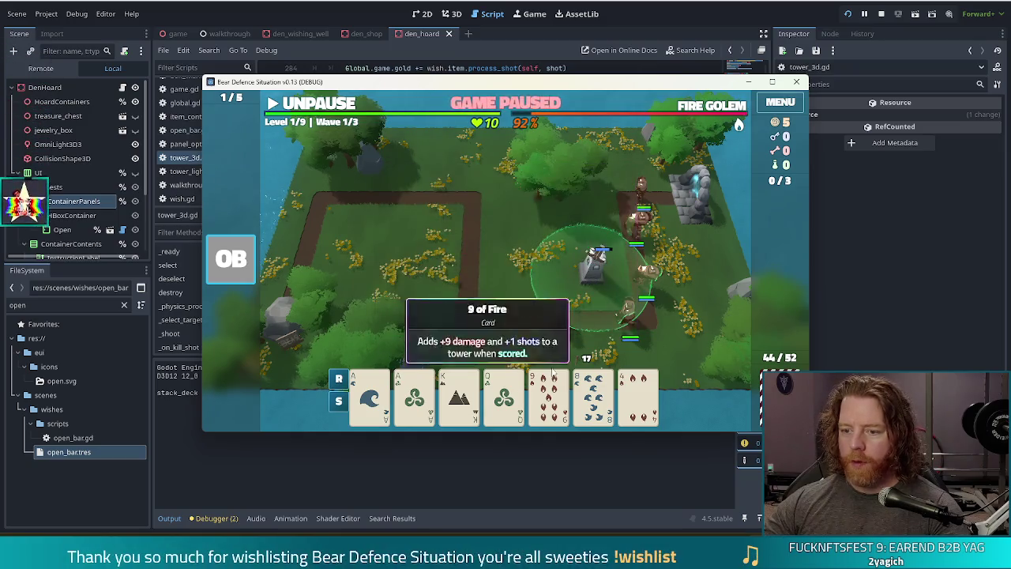
{"action": "left_click", "coordinate": [459, 396]}
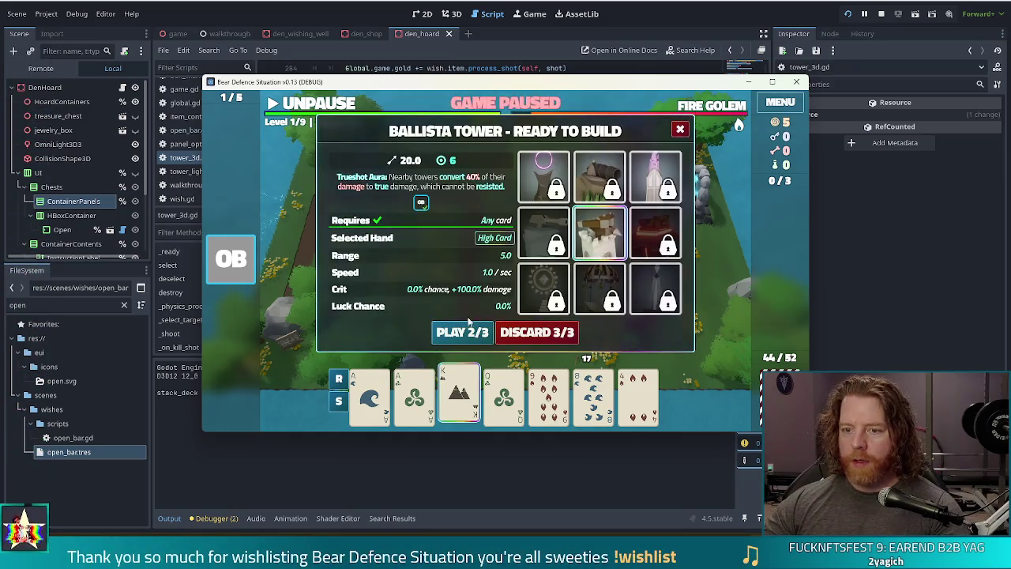
{"action": "left_click", "coordinate": [467, 331]}
{"action": "left_click", "coordinate": [512, 274]}
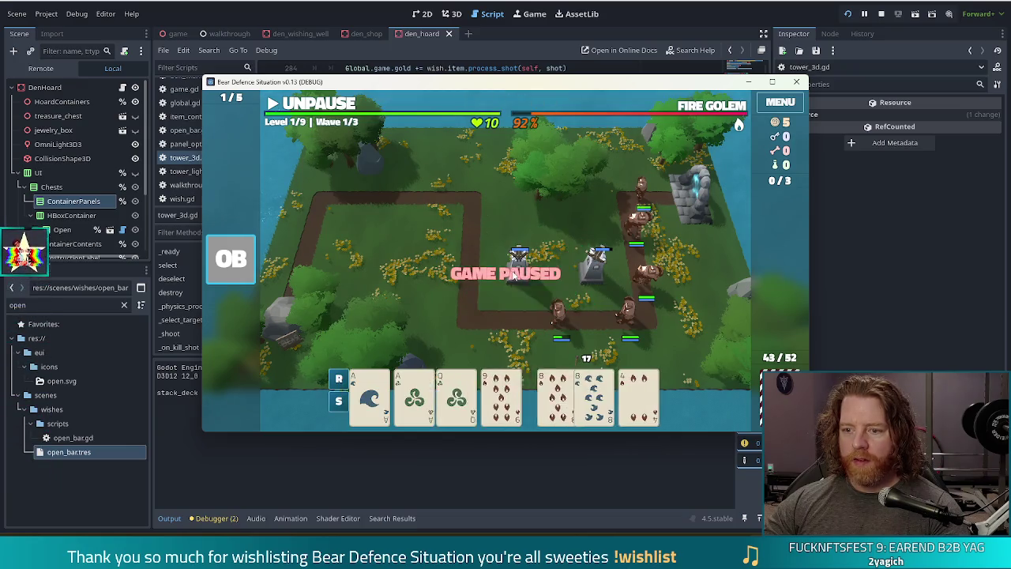
{"action": "left_click", "coordinate": [514, 274]}
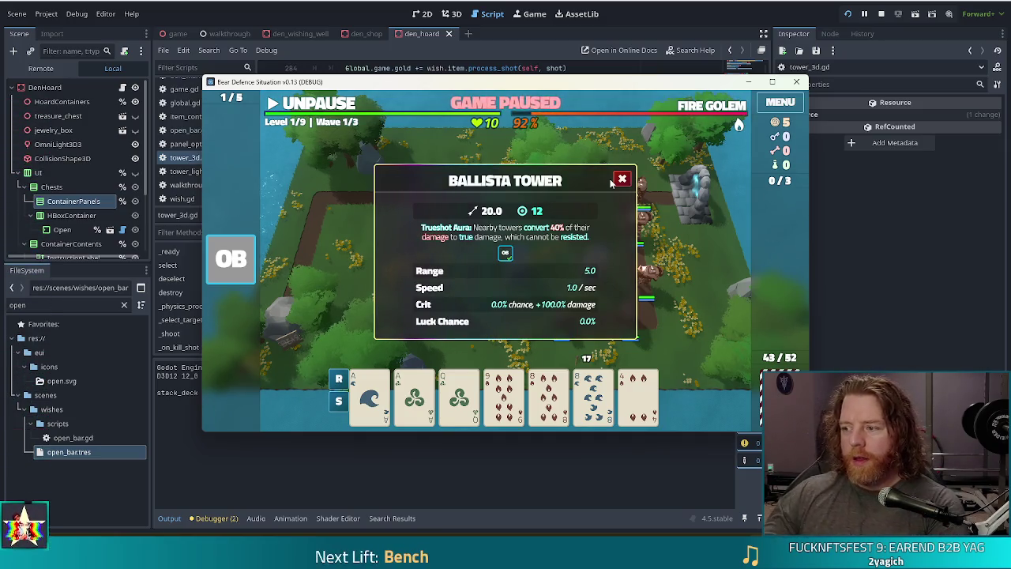
{"action": "left_click", "coordinate": [881, 14]}
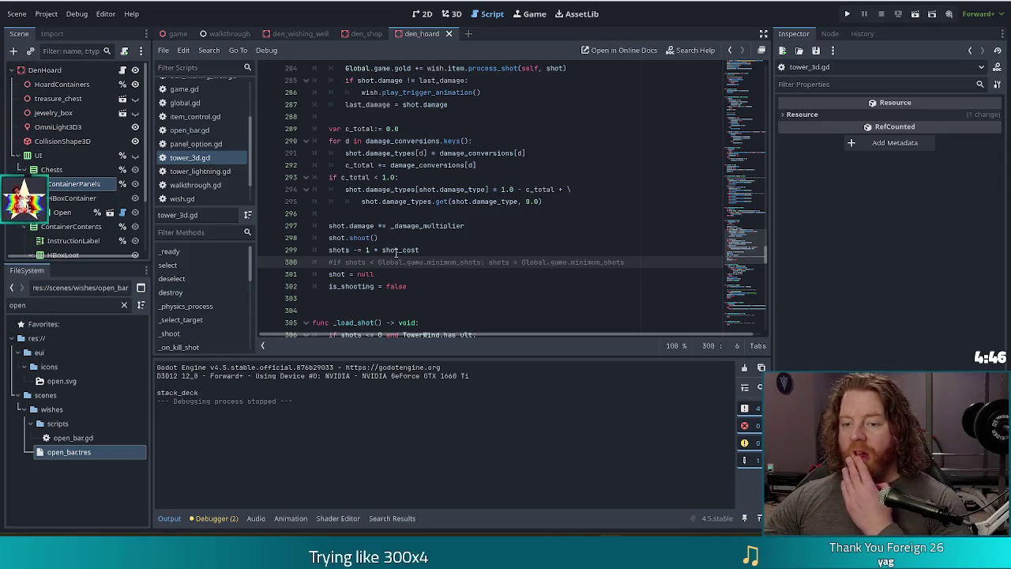
- Look at shot_cost in the shots decrement line, then jump up to the is_building declaration
{"action": "left_click", "coordinate": [476, 251]}
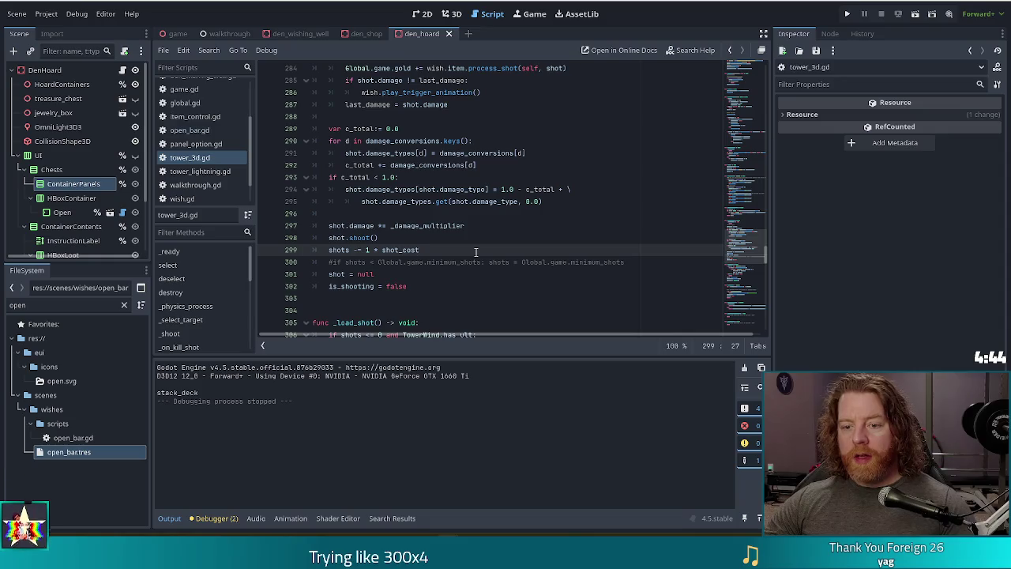
{"action": "double_click", "coordinate": [402, 250]}
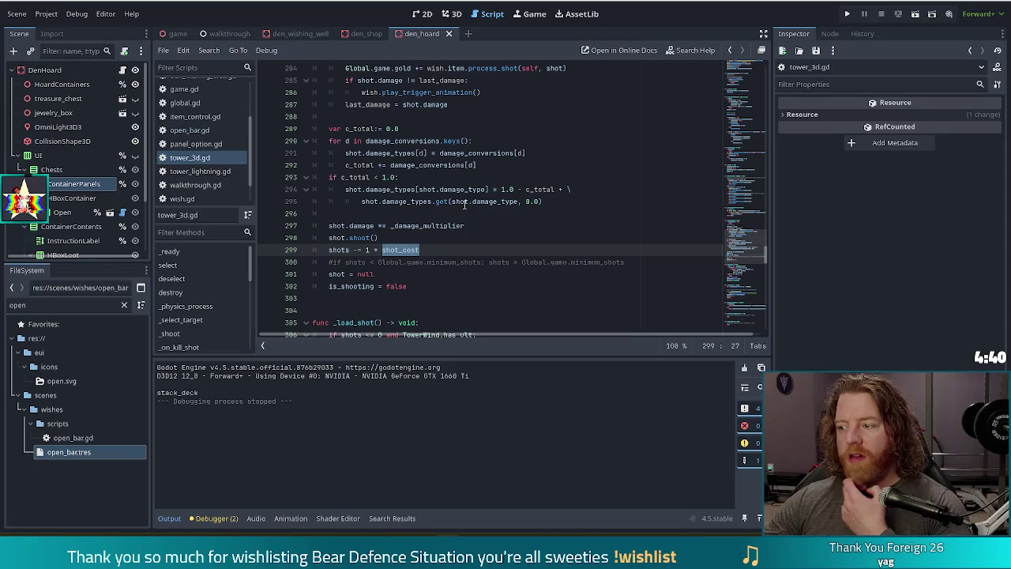
{"action": "mouse_move", "coordinate": [464, 203]}
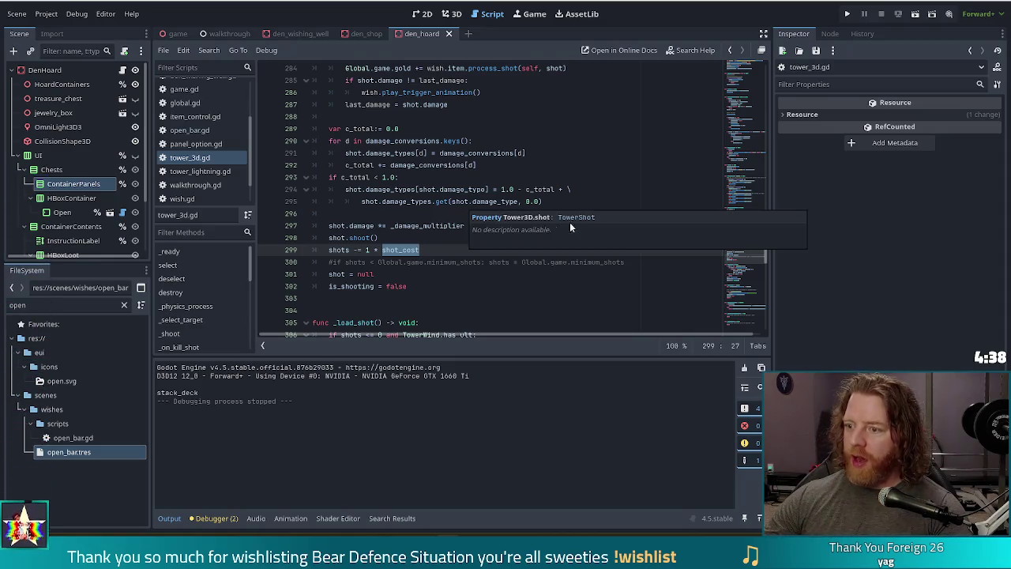
{"action": "left_click_drag", "start_coordinate": [751, 260], "coordinate": [746, 71]}
{"action": "left_click", "coordinate": [515, 195]}
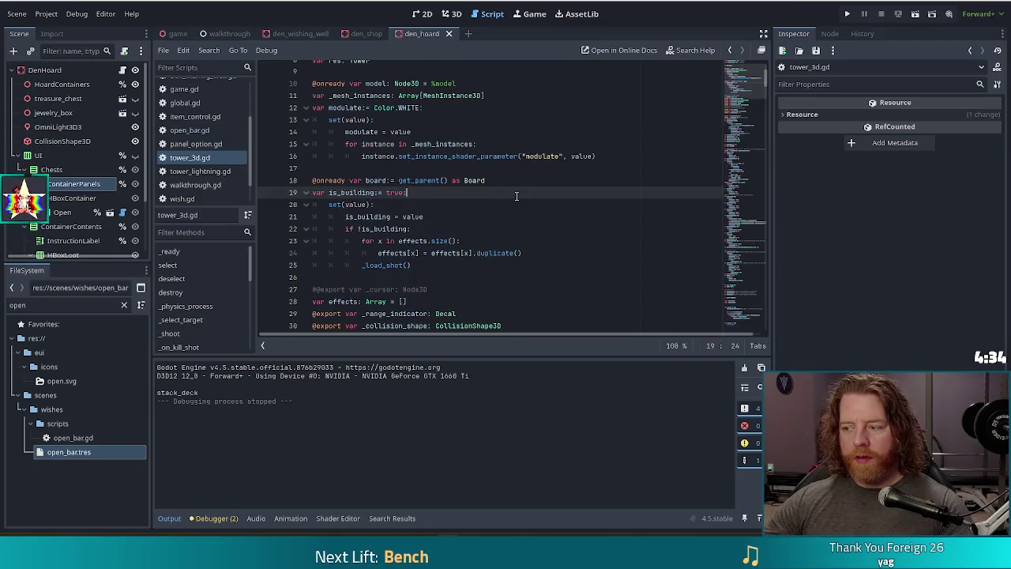
- Scroll down to the shots setter and select its Global.game.free_shots if/else block
{"action": "scroll", "coordinate": [481, 208], "scroll_direction": "up", "scroll_amount": 2}
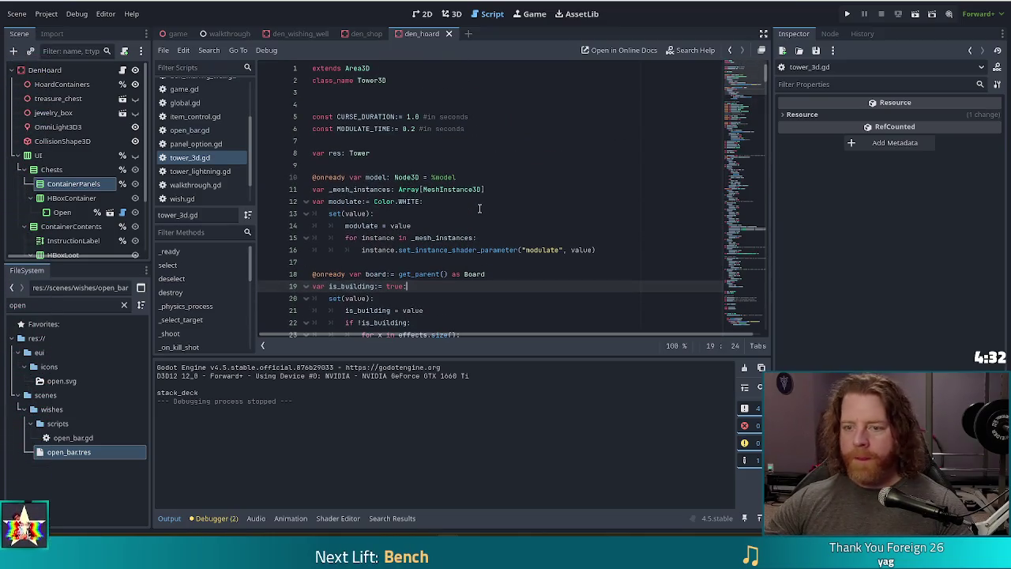
{"action": "scroll", "coordinate": [474, 211], "scroll_direction": "down", "scroll_amount": 10}
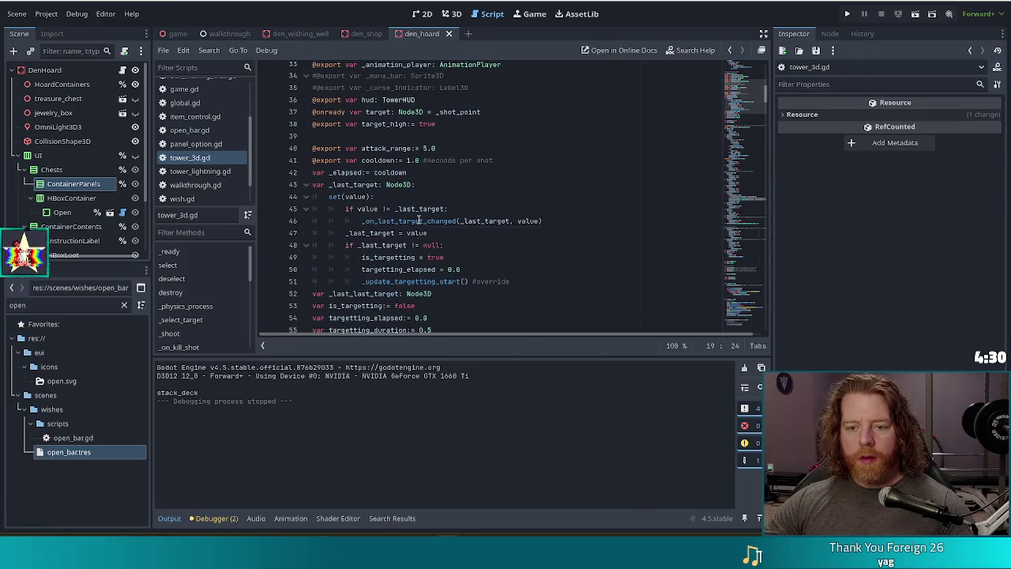
{"action": "scroll", "coordinate": [444, 221], "scroll_direction": "down", "scroll_amount": 6}
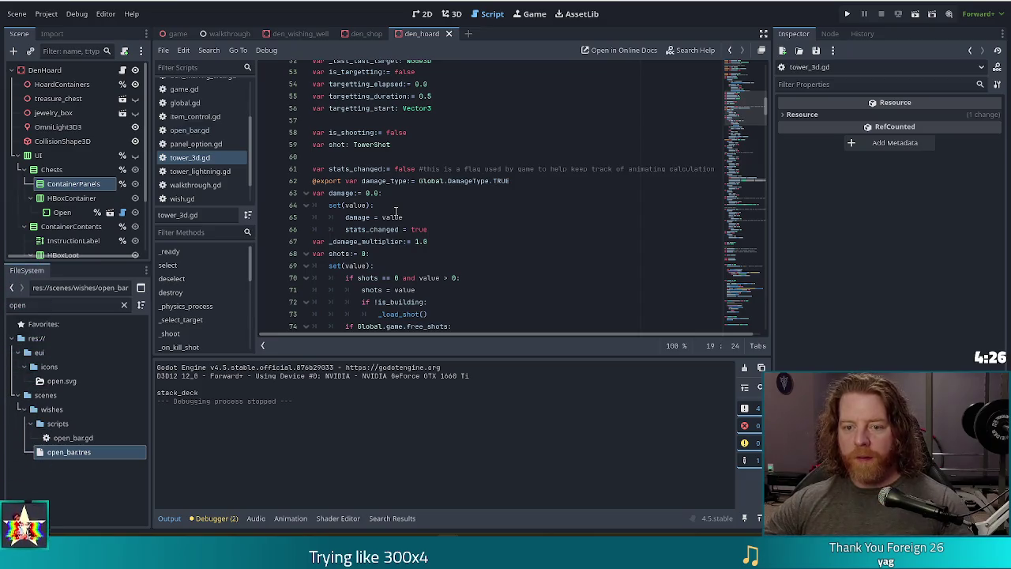
{"action": "scroll", "coordinate": [395, 211], "scroll_direction": "down", "scroll_amount": 1}
{"action": "scroll", "coordinate": [395, 211], "scroll_direction": "down", "scroll_amount": 2}
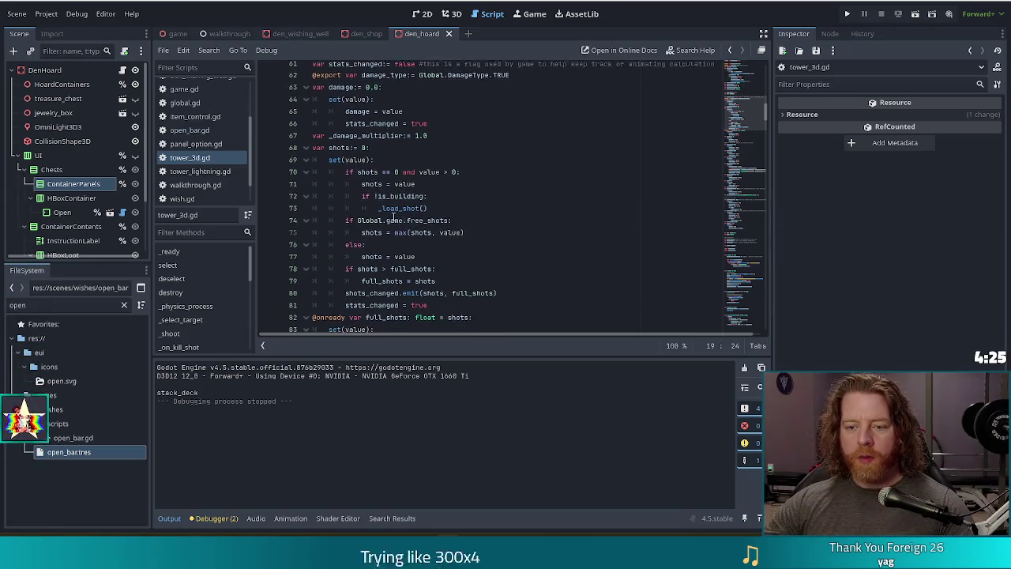
{"action": "left_click", "coordinate": [447, 215]}
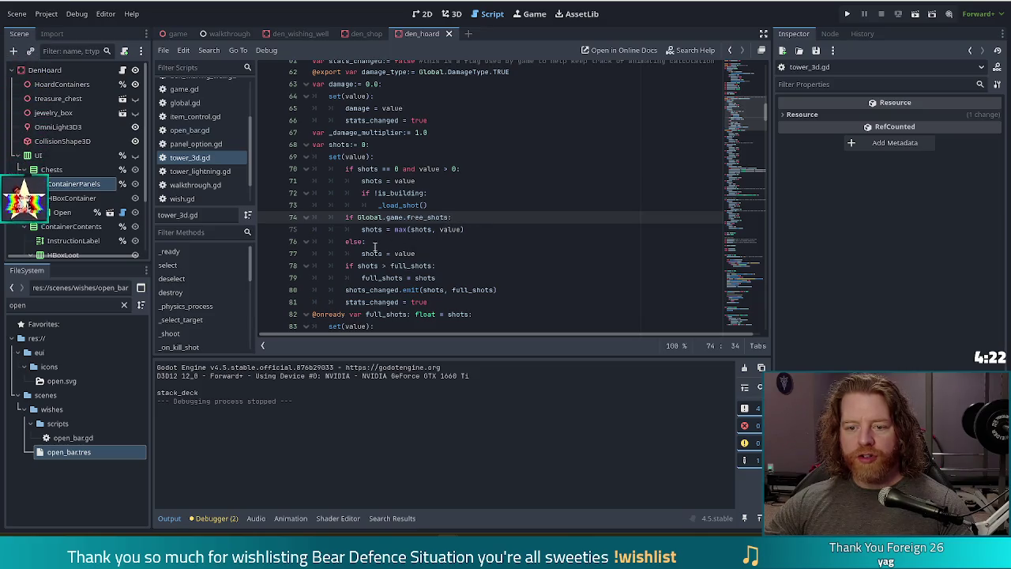
{"action": "left_click_drag", "start_coordinate": [362, 254], "coordinate": [344, 219]}
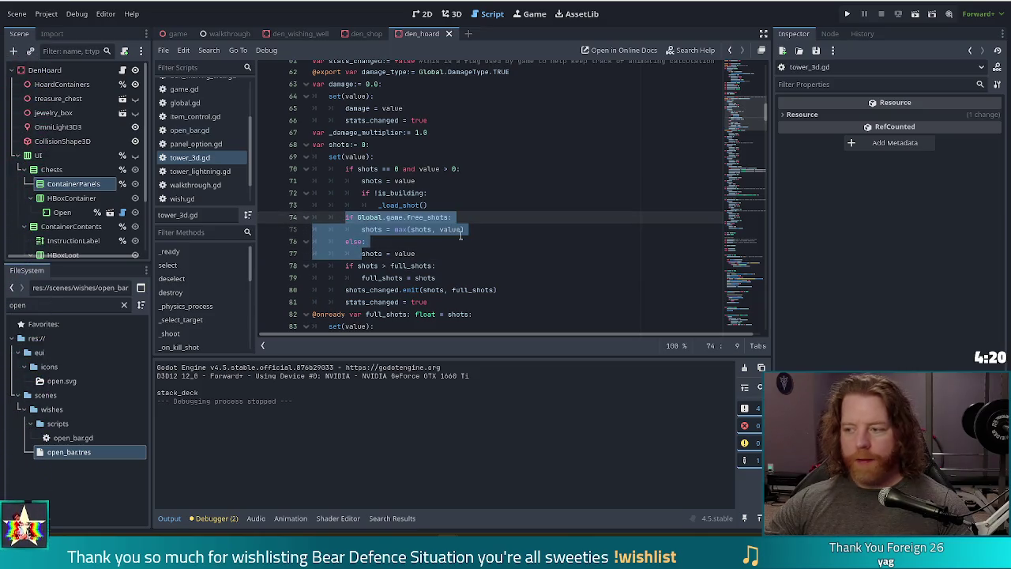
- Delete the free_shots branch so the setter simply assigns shots = value, and save tower_3d.gd
{"action": "key", "text": "BackSpace"}
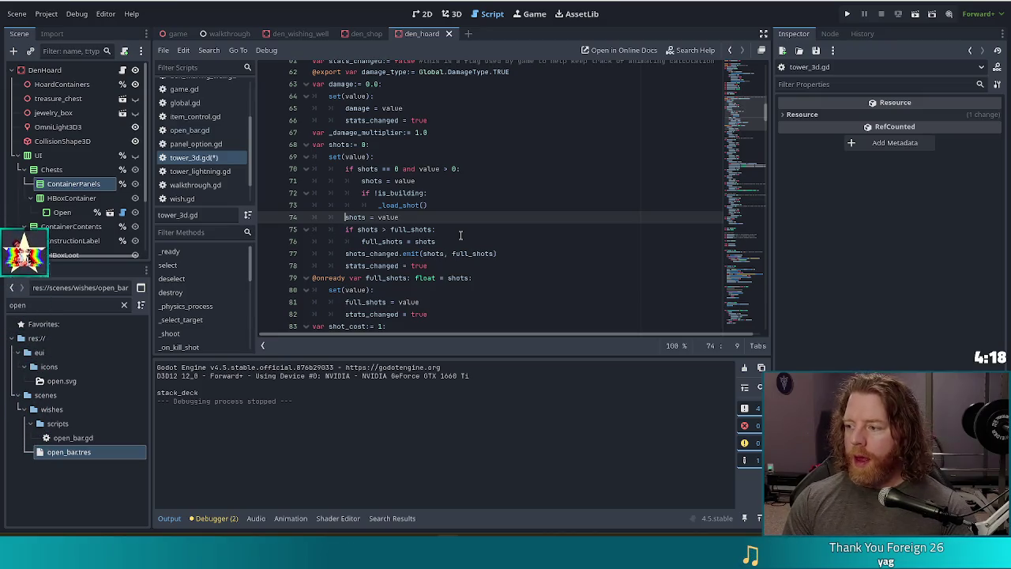
{"action": "key", "text": "ctrl+s"}
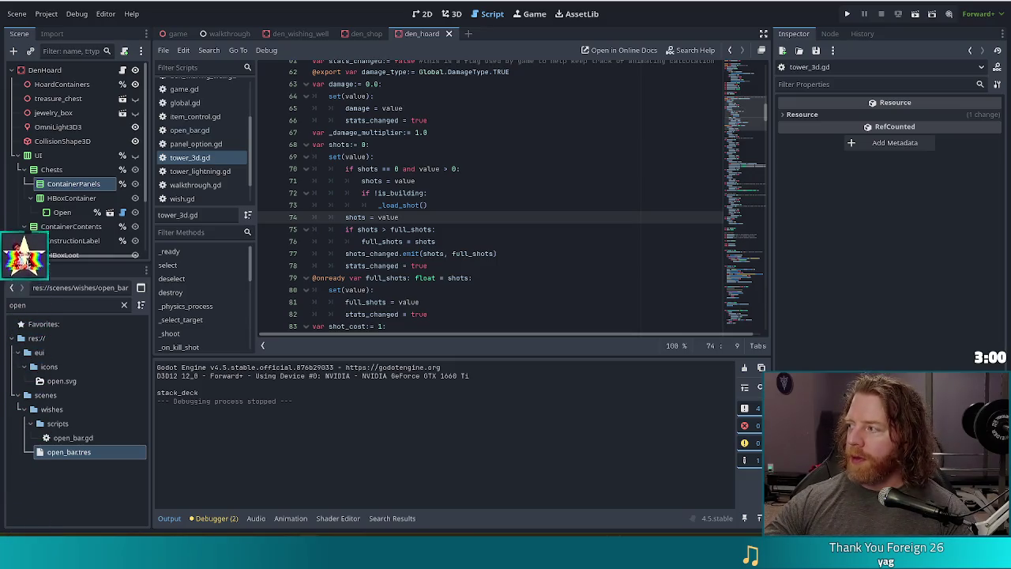
{"action": "key", "text": "alt+Tab"}
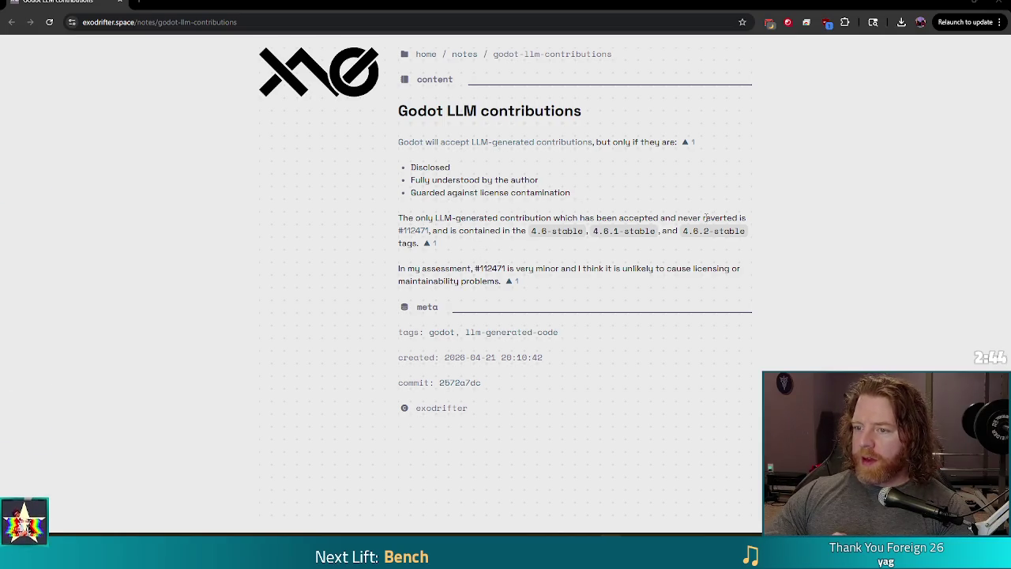
- Bring up the context menu for the #112471 link in the LLM contributions note
{"action": "right_click", "coordinate": [414, 233]}
- Open PR #112471 in a new tab and highlight the 4.6.2-stable and 4.6-stable version tags
{"action": "left_click", "coordinate": [450, 244]}
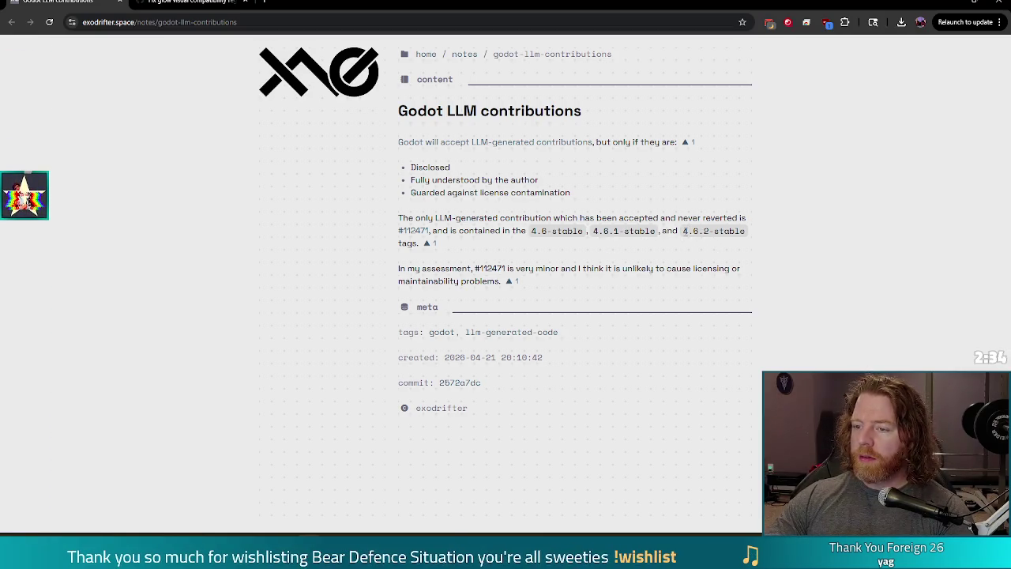
{"action": "left_click_drag", "start_coordinate": [683, 231], "coordinate": [746, 232]}
{"action": "left_click", "coordinate": [592, 265]}
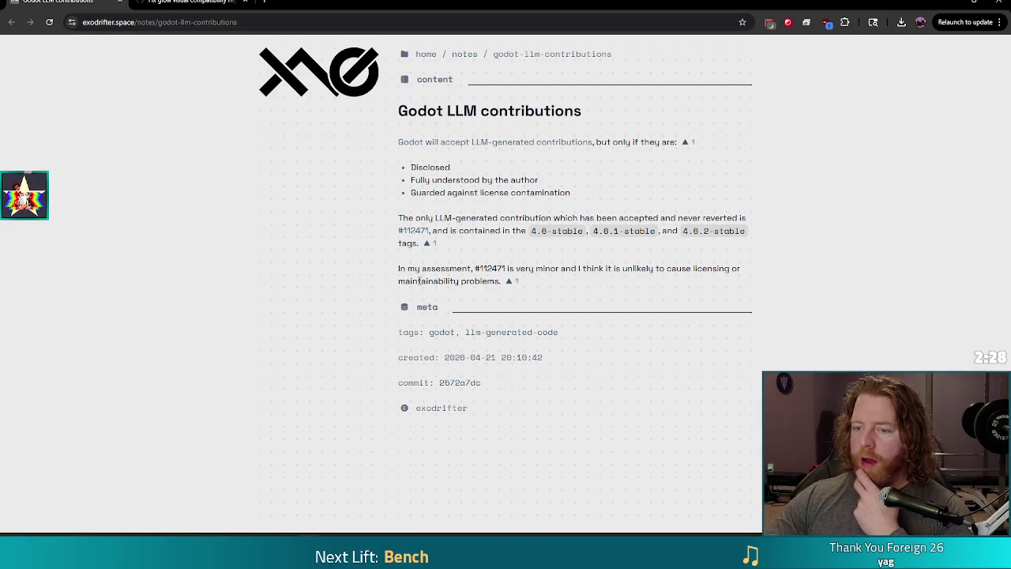
{"action": "left_click_drag", "start_coordinate": [682, 231], "coordinate": [735, 231]}
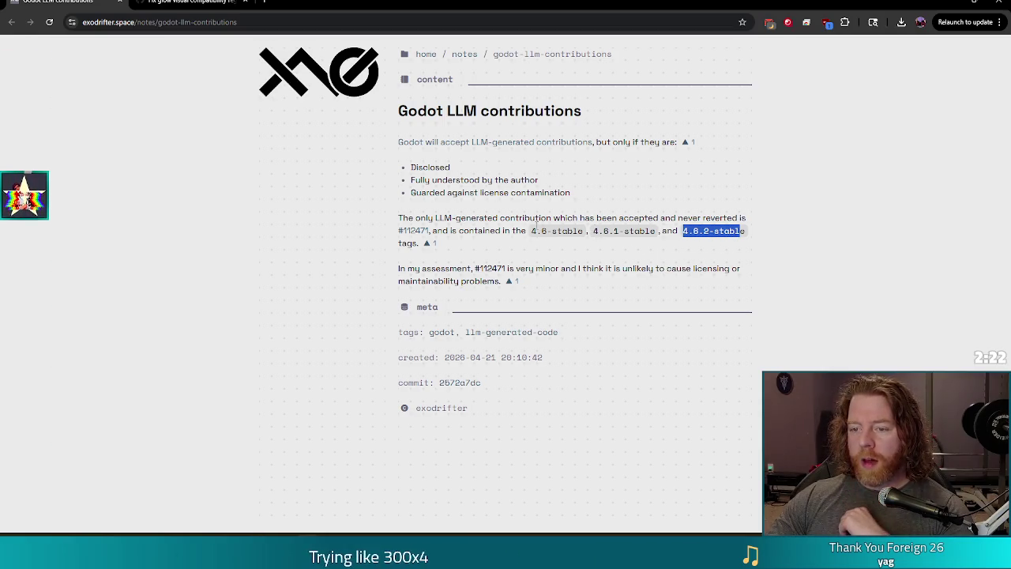
{"action": "left_click_drag", "start_coordinate": [531, 230], "coordinate": [585, 232]}
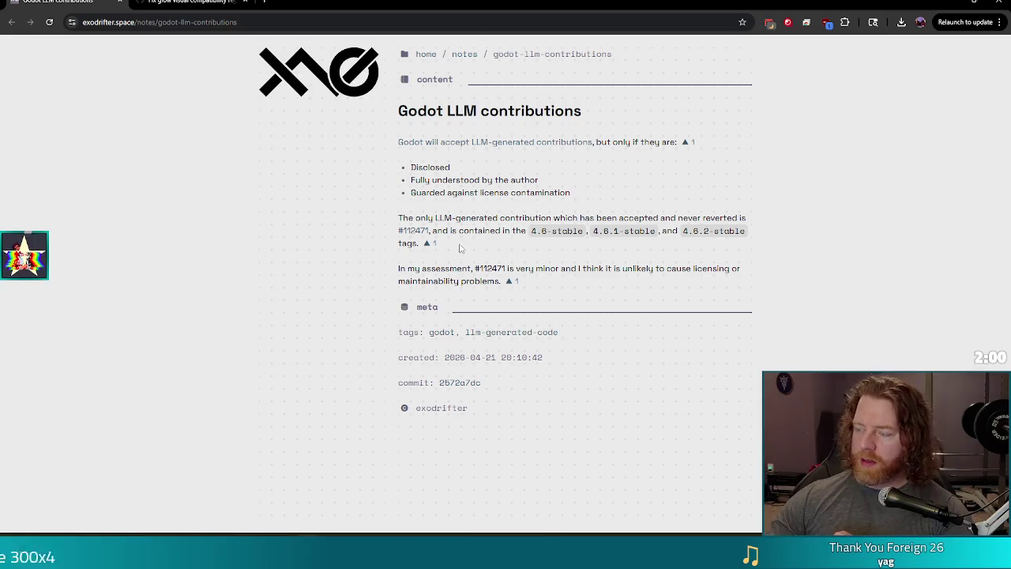
- Highlight the 'In my assessment' paragraph in the note to reread it
{"action": "left_click_drag", "start_coordinate": [527, 283], "coordinate": [398, 268]}
{"action": "left_click", "coordinate": [551, 288]}
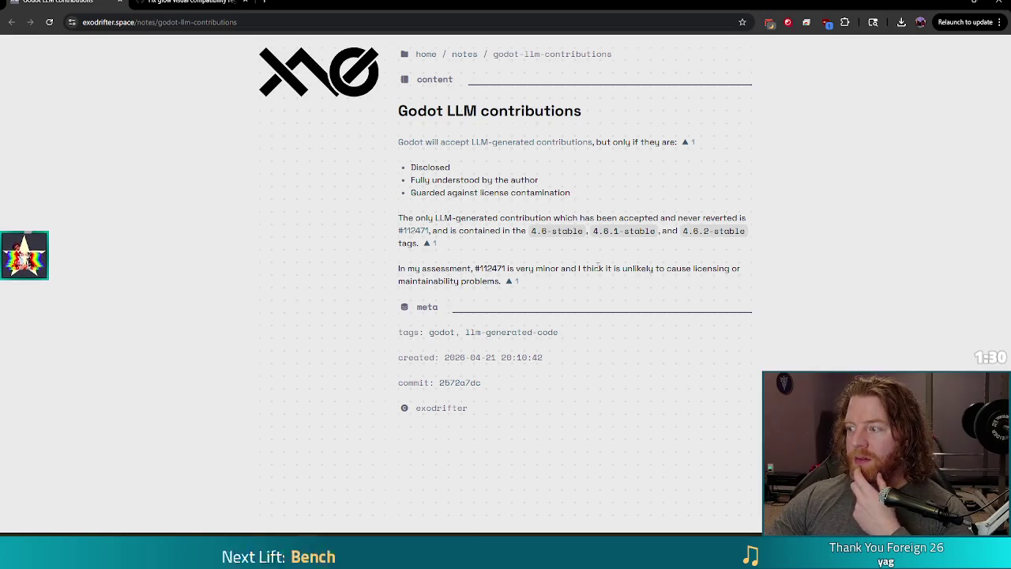
{"action": "key", "text": "ctrl+Tab"}
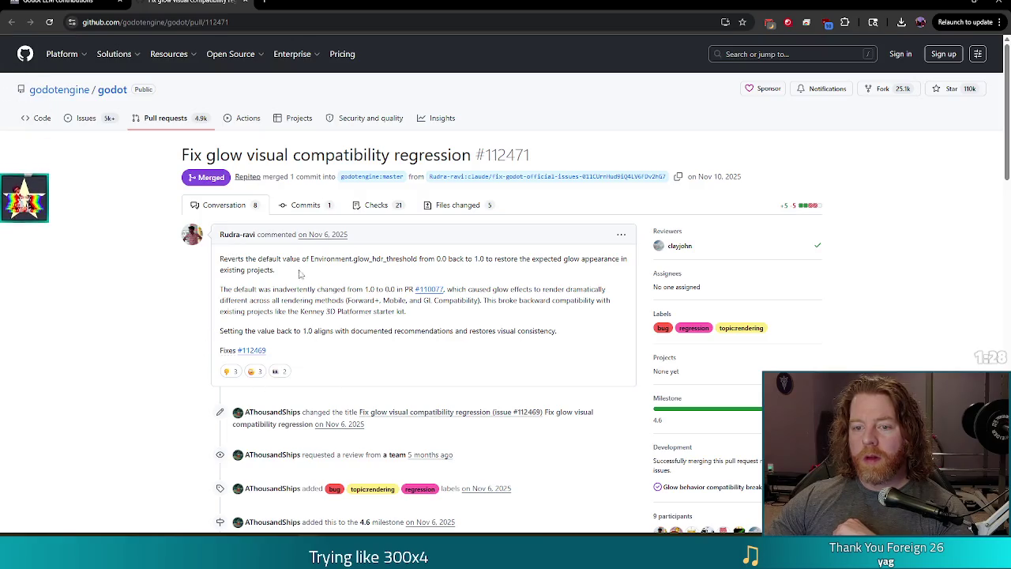
- Scroll through PR #112471's conversation, then return to the LLM contributions note
{"action": "scroll", "coordinate": [211, 316], "scroll_direction": "down", "scroll_amount": 2}
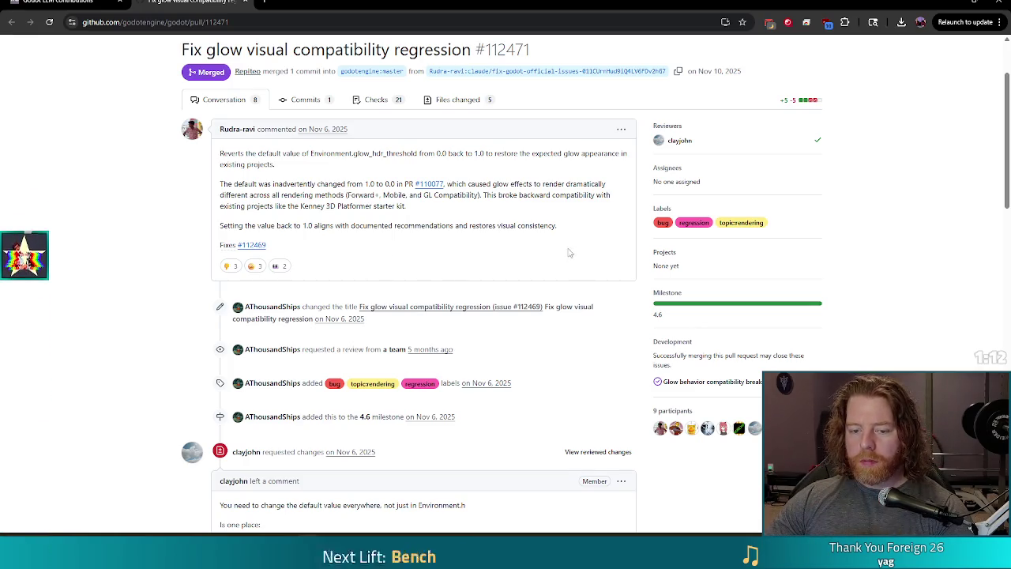
{"action": "scroll", "coordinate": [573, 269], "scroll_direction": "down", "scroll_amount": 2}
{"action": "scroll", "coordinate": [573, 269], "scroll_direction": "down", "scroll_amount": 2}
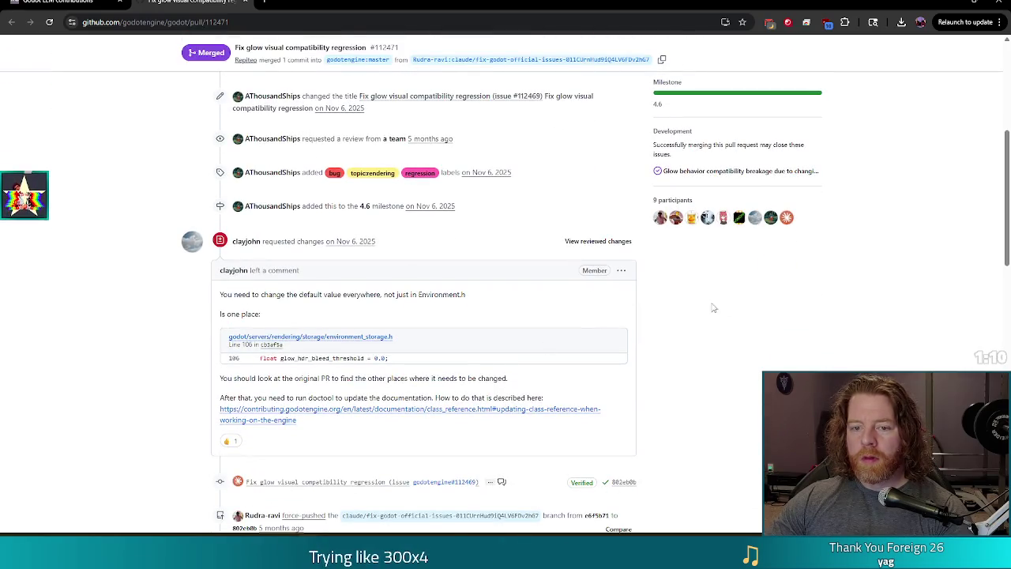
{"action": "scroll", "coordinate": [717, 305], "scroll_direction": "up", "scroll_amount": 5}
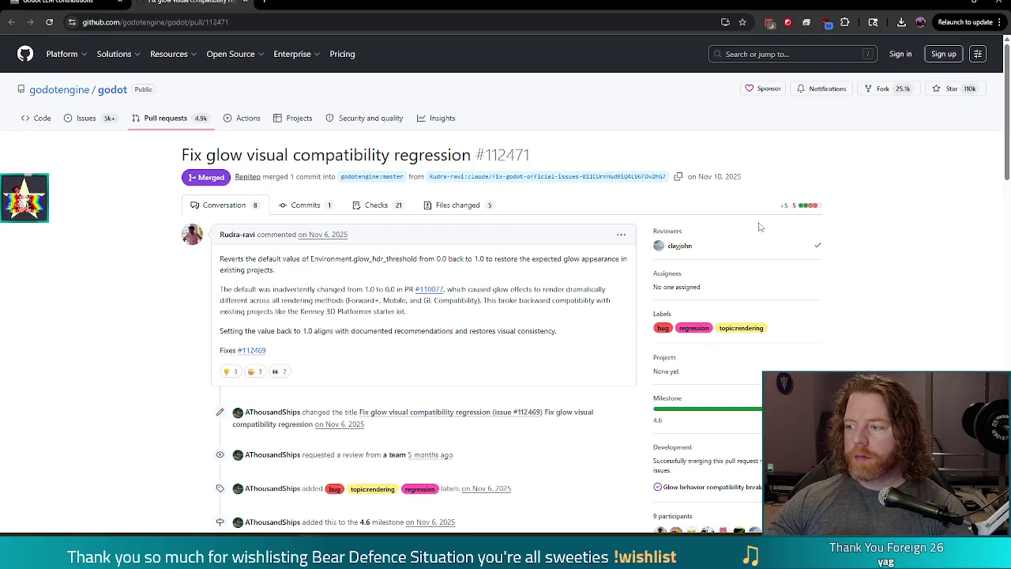
{"action": "left_click", "coordinate": [63, 4]}
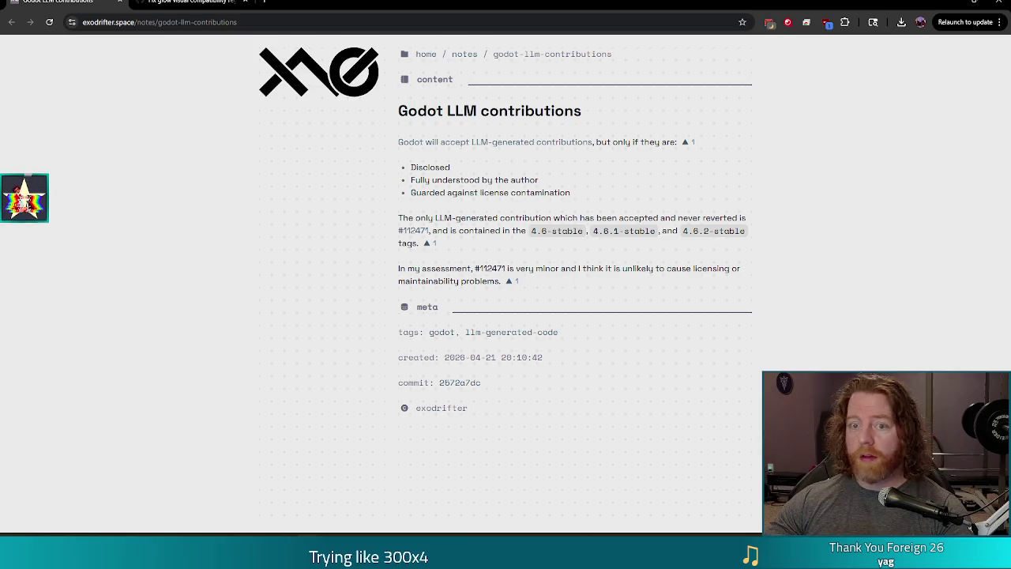
{"action": "left_click", "coordinate": [205, 2]}
{"action": "scroll", "coordinate": [1006, 162], "scroll_direction": "down", "scroll_amount": 3}
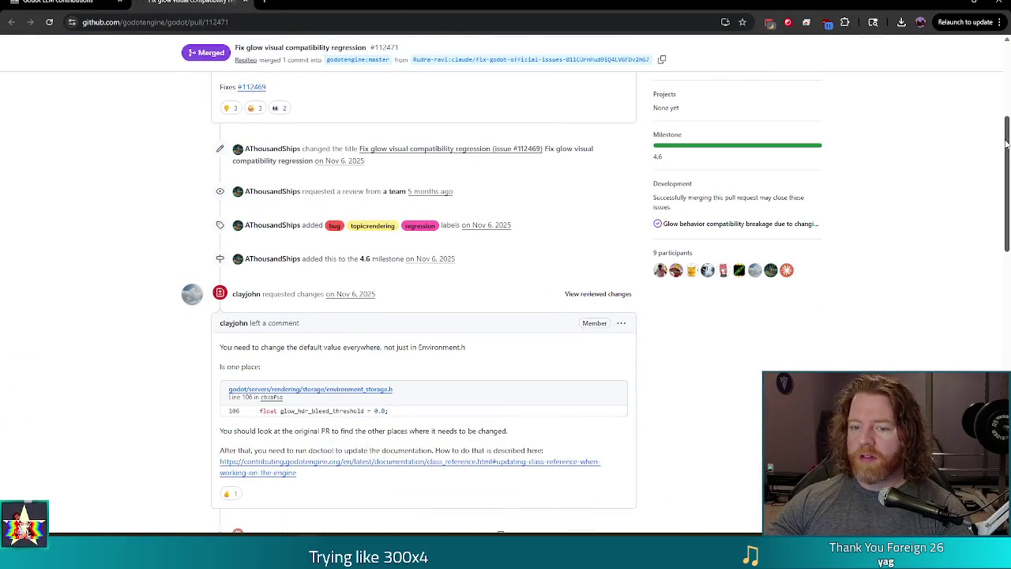
{"action": "scroll", "coordinate": [1006, 162], "scroll_direction": "down", "scroll_amount": 1}
{"action": "left_click_drag", "start_coordinate": [1006, 162], "coordinate": [988, 419]}
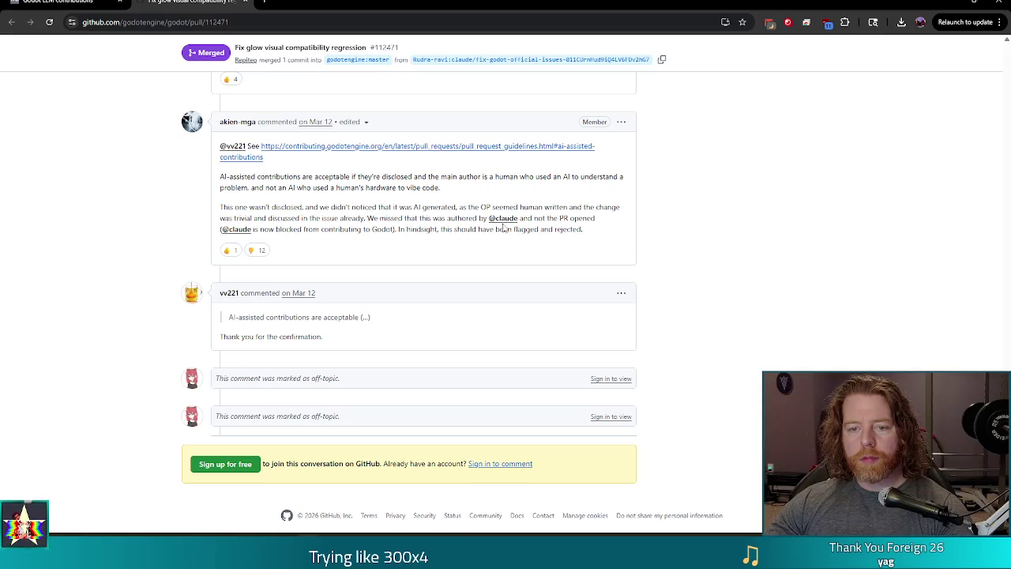
{"action": "key", "text": "ctrl+shift+Tab"}
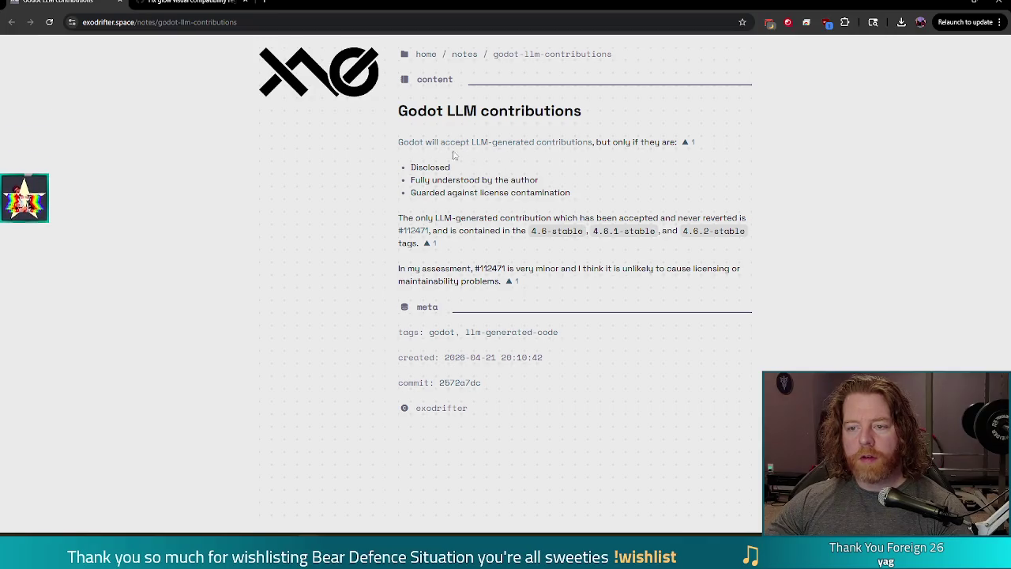
{"action": "mouse_move", "coordinate": [573, 194]}
{"action": "left_mouse_down"}
{"action": "mouse_move", "coordinate": [379, 185]}
{"action": "mouse_move", "coordinate": [425, 167]}
{"action": "left_mouse_up"}
{"action": "left_click", "coordinate": [558, 195]}
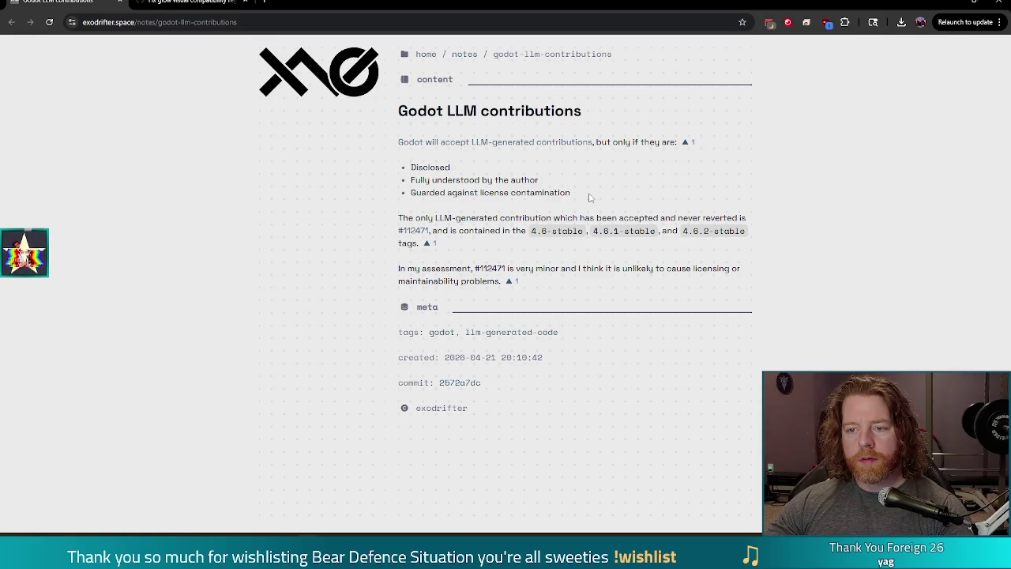
{"action": "key", "text": "ctrl+Tab"}
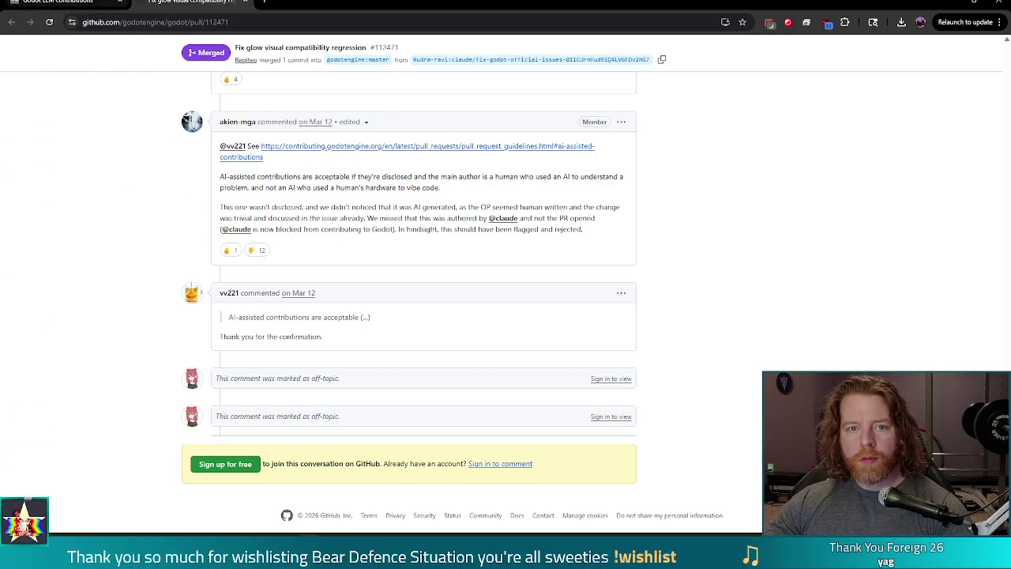
{"action": "left_click", "coordinate": [59, 2]}
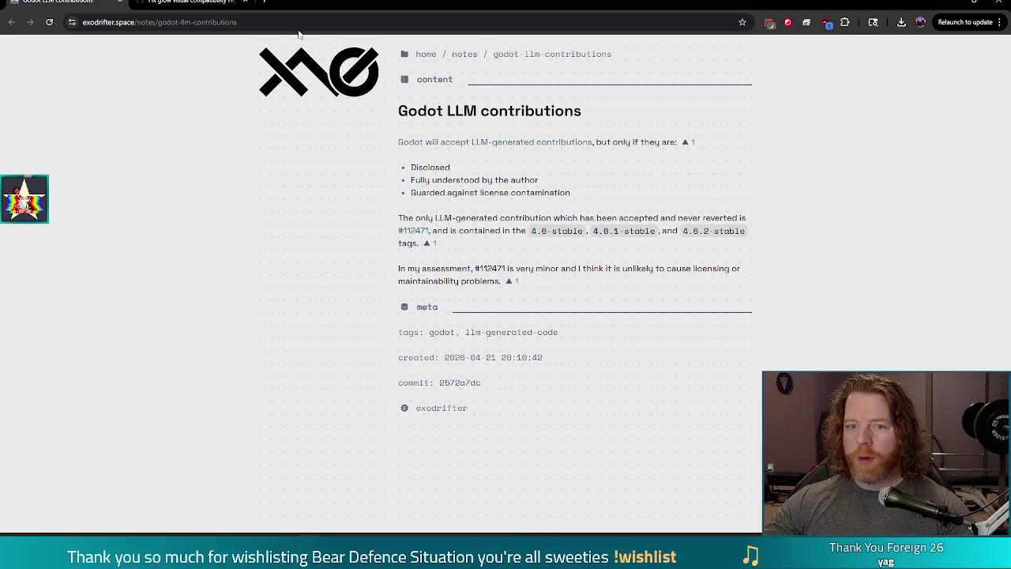
{"action": "left_click", "coordinate": [49, 22]}
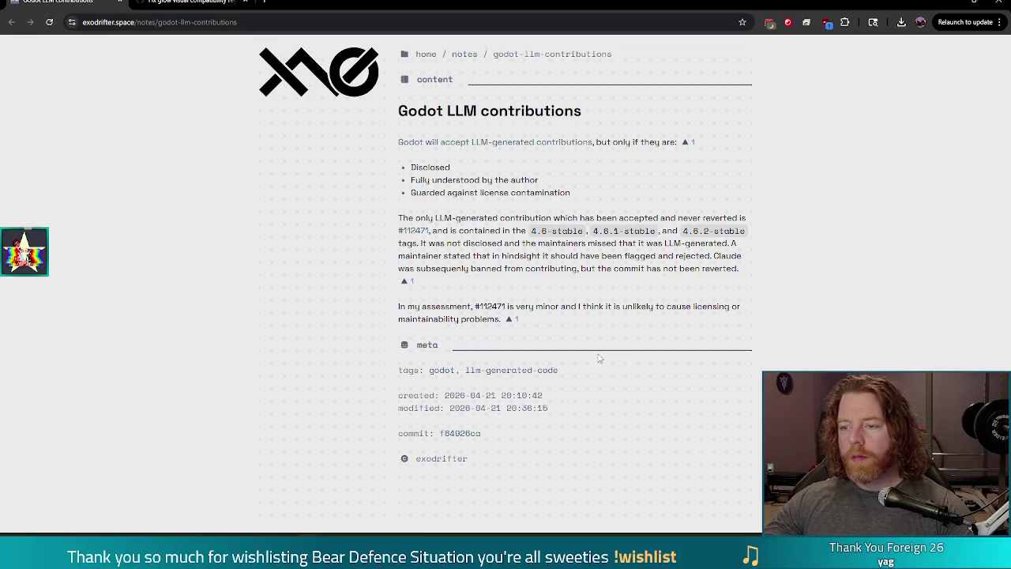
- Check the refreshed note's web address, then close the browser to return to Godot
{"action": "key", "text": "ctrl+l"}
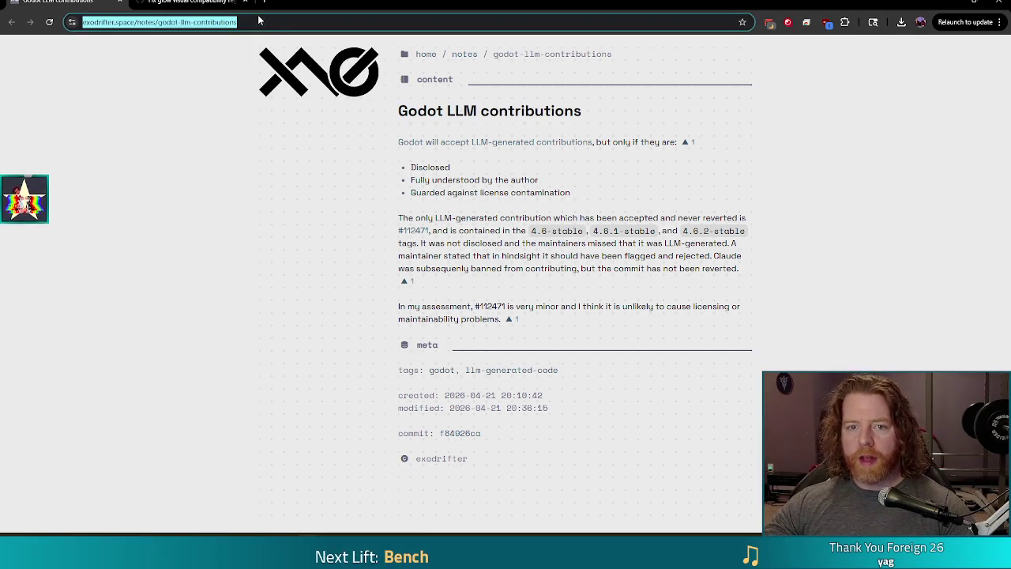
{"action": "key", "text": "Escape"}
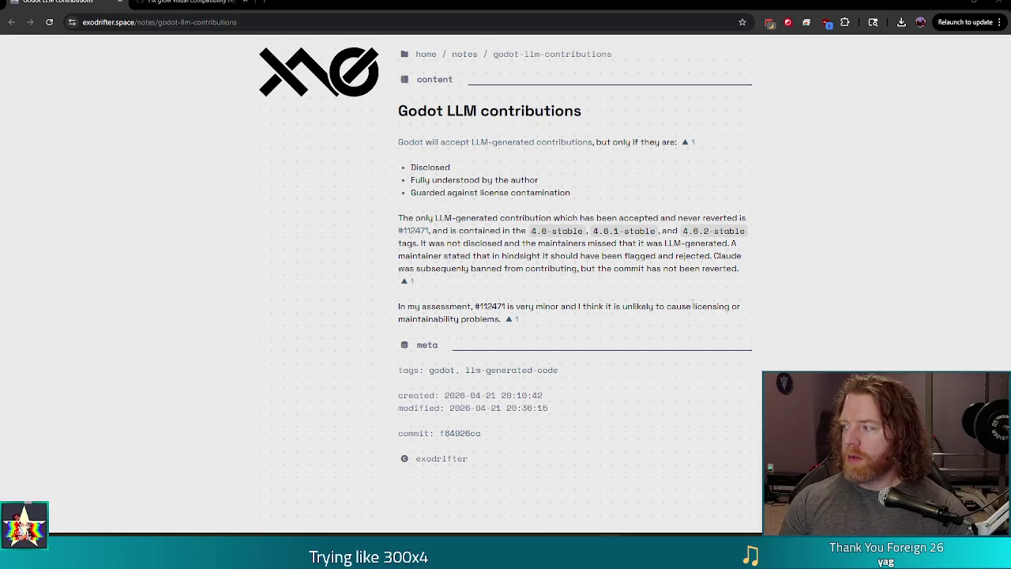
{"action": "left_click", "coordinate": [1004, 3]}
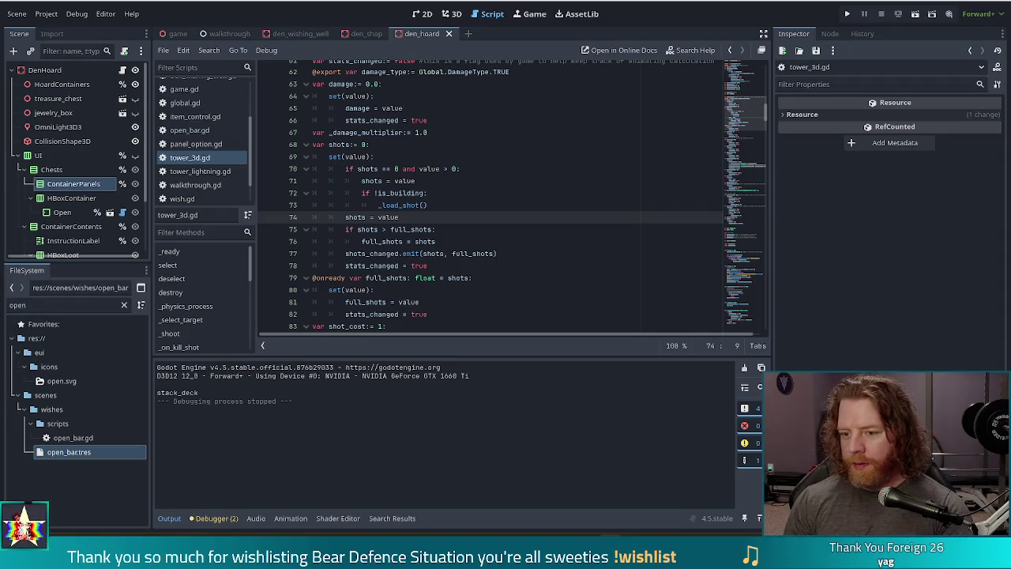
- Place the cursor at the end of the shots = value line in tower_3d.gd
{"action": "left_click", "coordinate": [434, 217]}
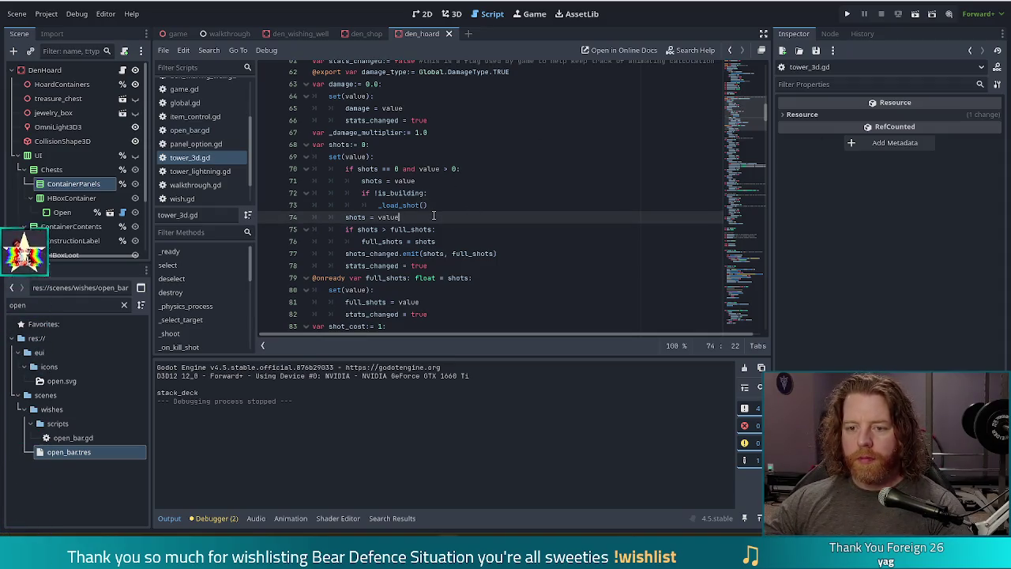
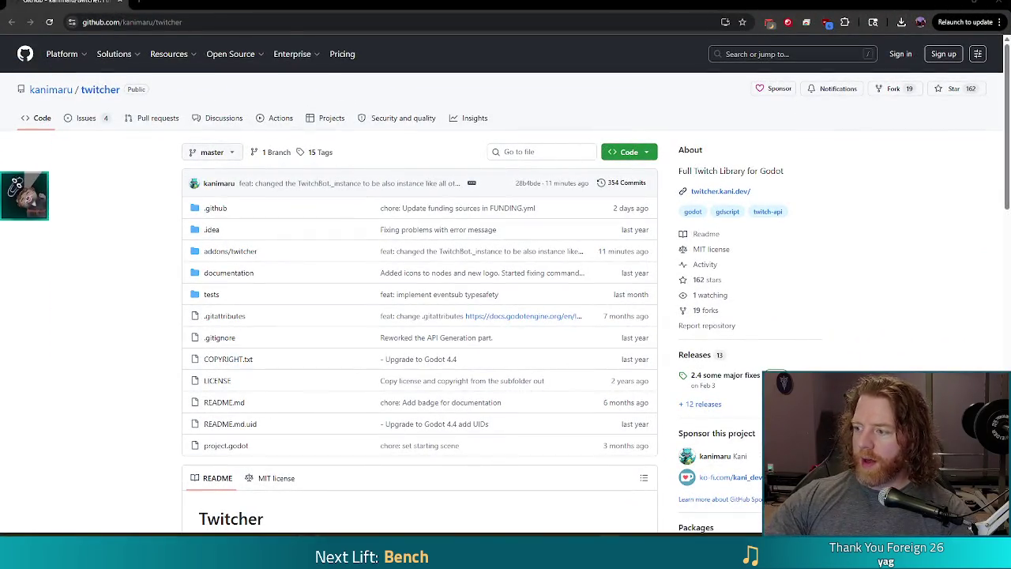
- Scroll down to the Twitcher README and highlight its V2 description paragraph
{"action": "scroll", "coordinate": [120, 300], "scroll_direction": "down", "scroll_amount": 1}
{"action": "scroll", "coordinate": [120, 300], "scroll_direction": "down", "scroll_amount": 5}
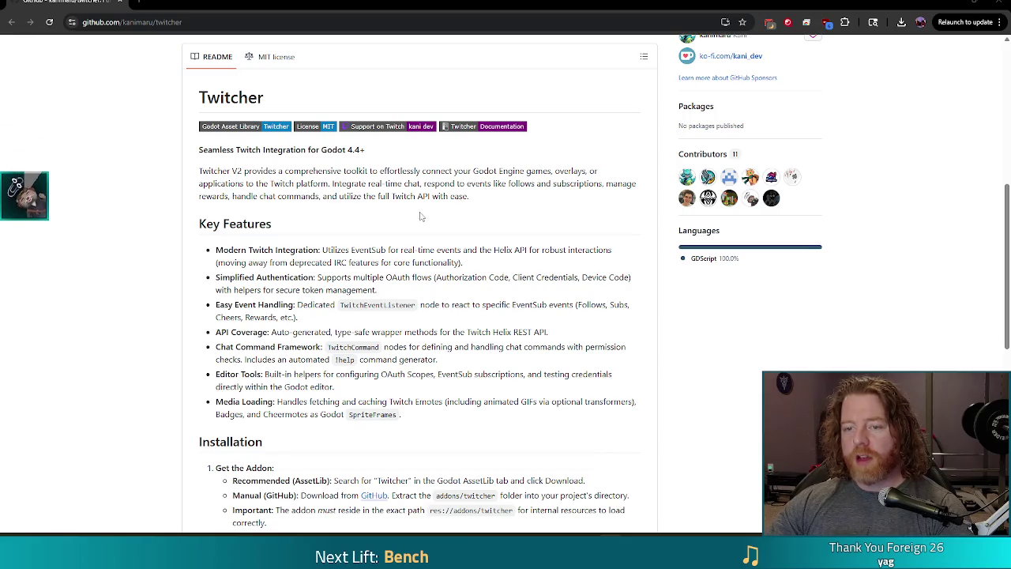
{"action": "left_click_drag", "start_coordinate": [468, 198], "coordinate": [168, 176]}
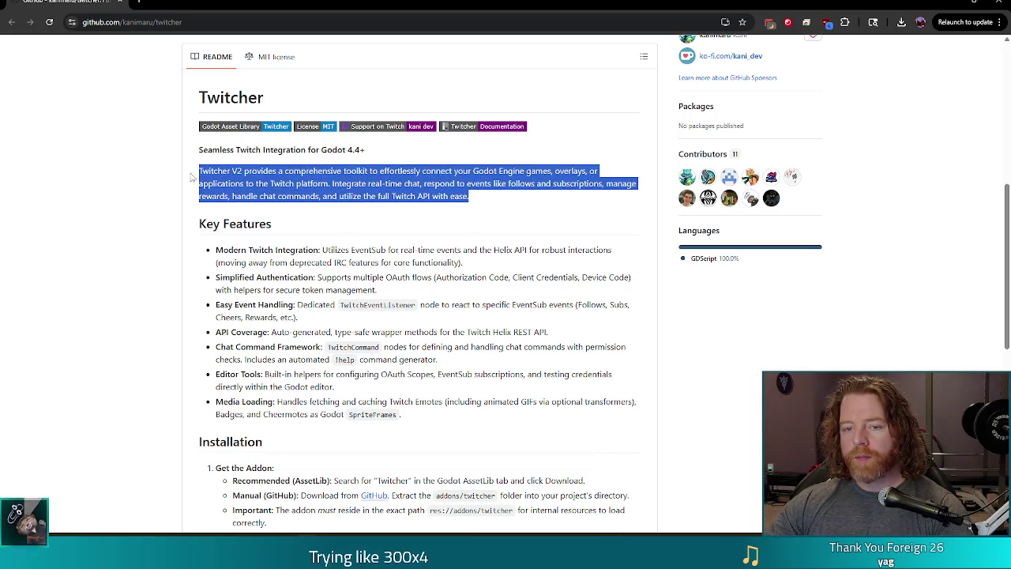
{"action": "left_click", "coordinate": [191, 177]}
{"action": "mouse_move", "coordinate": [480, 198]}
{"action": "left_mouse_down"}
{"action": "mouse_move", "coordinate": [153, 185]}
{"action": "mouse_move", "coordinate": [174, 167]}
{"action": "left_mouse_up"}
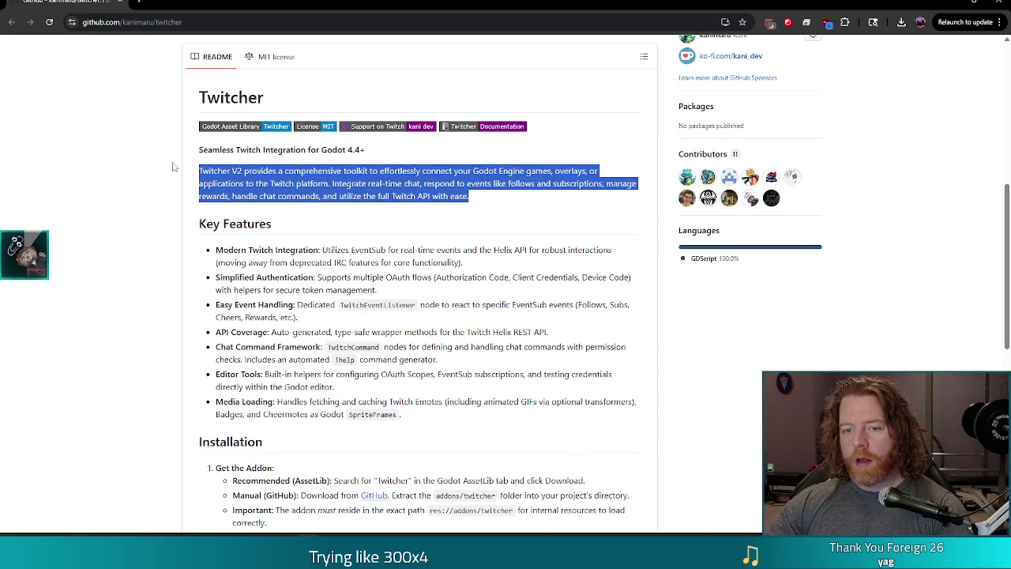
{"action": "left_click", "coordinate": [477, 200]}
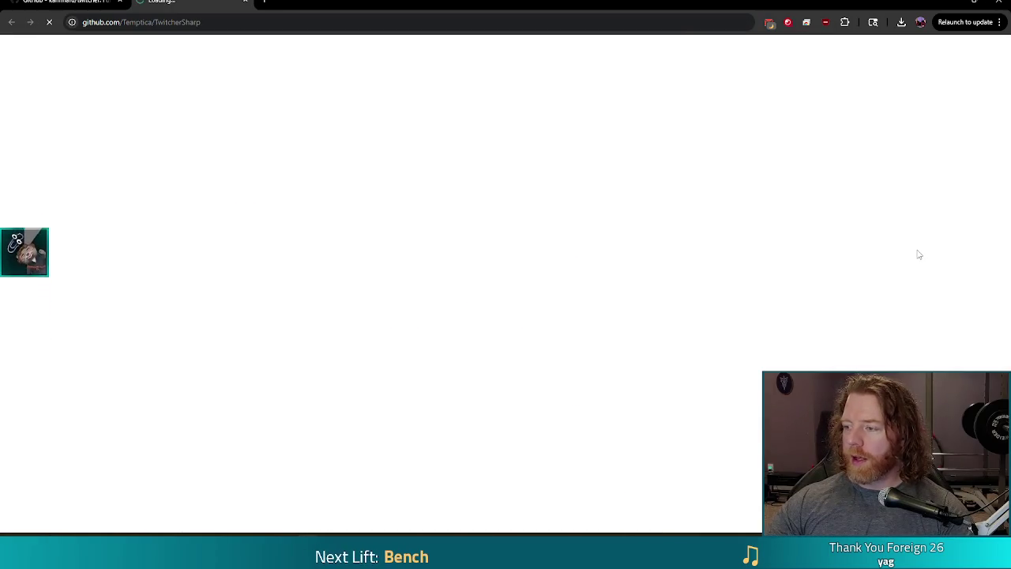
- Scroll the TwitcherSharp README and highlight the word EventSub
{"action": "scroll", "coordinate": [356, 221], "scroll_direction": "down", "scroll_amount": 4}
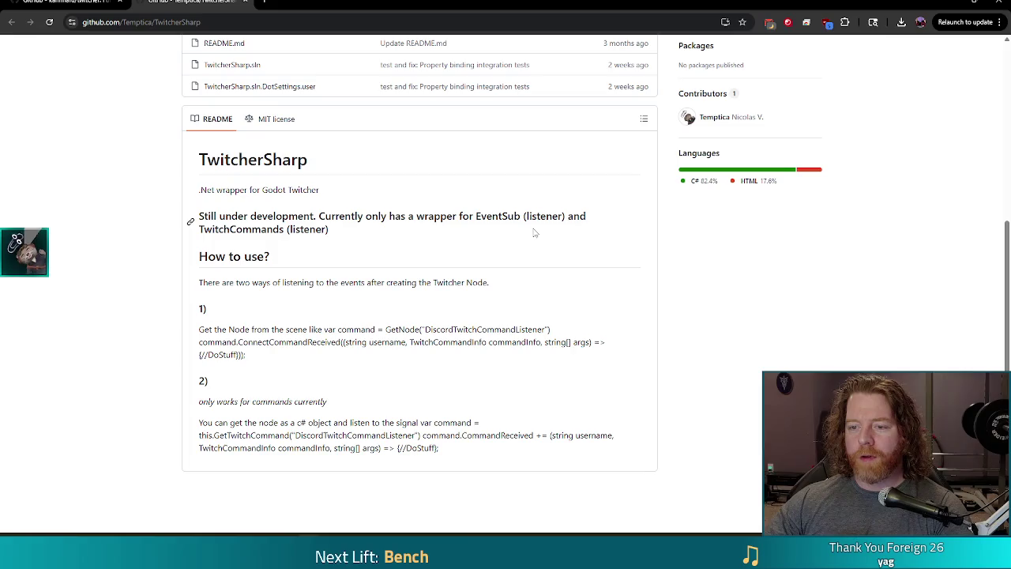
{"action": "mouse_move", "coordinate": [476, 216]}
{"action": "left_mouse_down"}
{"action": "mouse_move", "coordinate": [534, 218]}
{"action": "mouse_move", "coordinate": [522, 218]}
{"action": "left_mouse_up"}
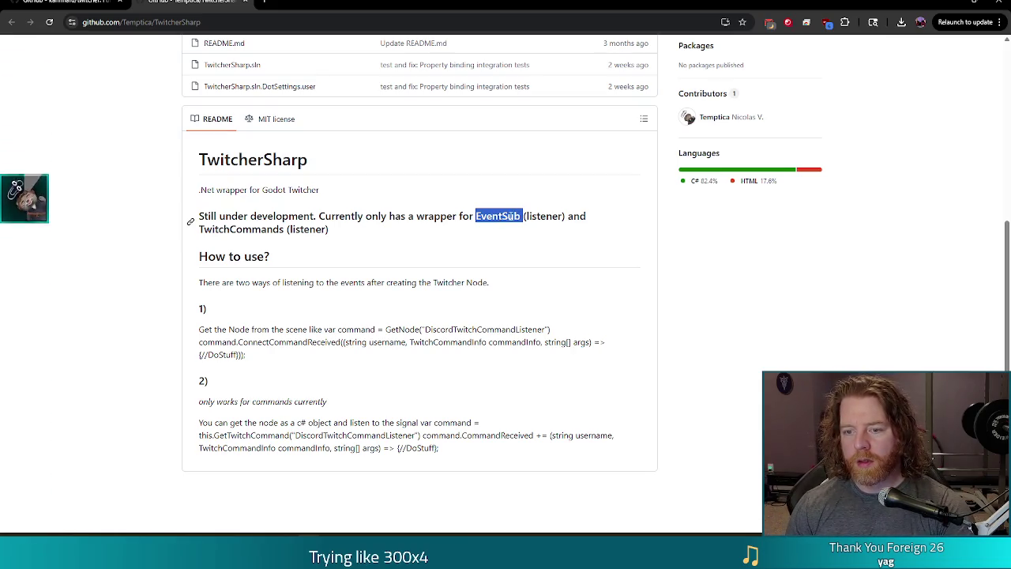
{"action": "left_click", "coordinate": [301, 244]}
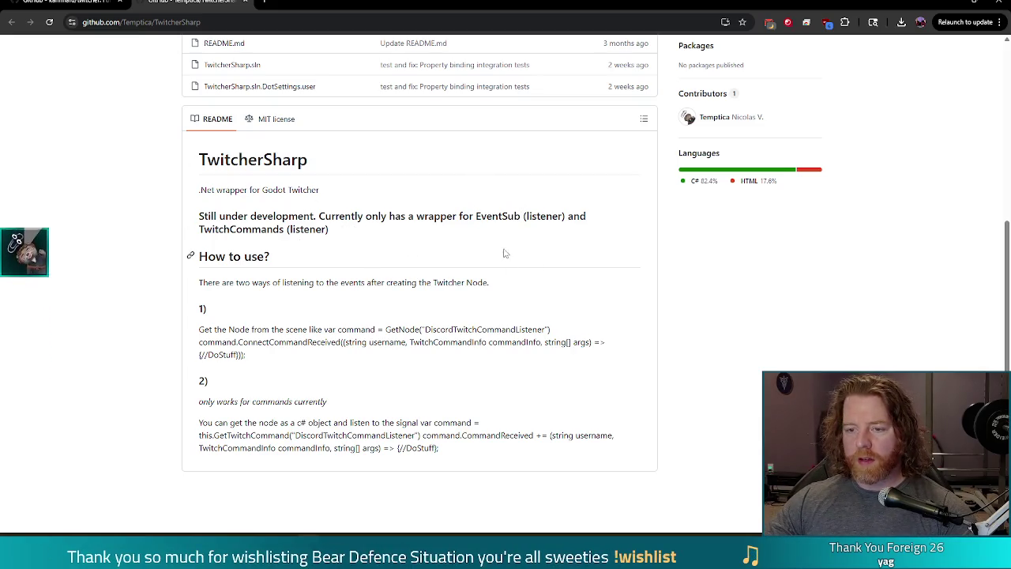
{"action": "double_click", "coordinate": [498, 216]}
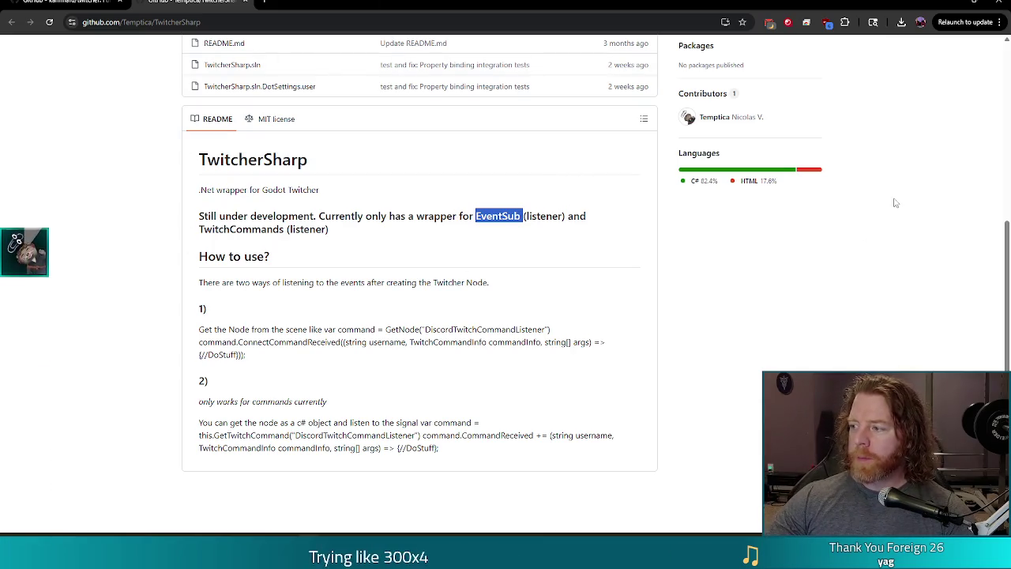
{"action": "left_click", "coordinate": [561, 268]}
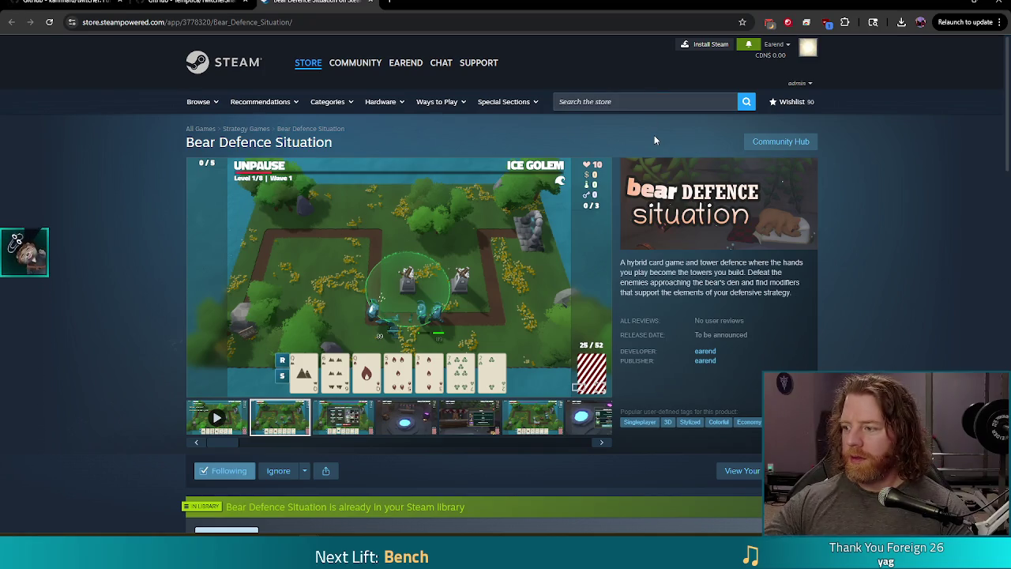
- Switch to the Godot editor and run the Bear Defence Situation project
{"action": "key", "text": "alt+Tab"}
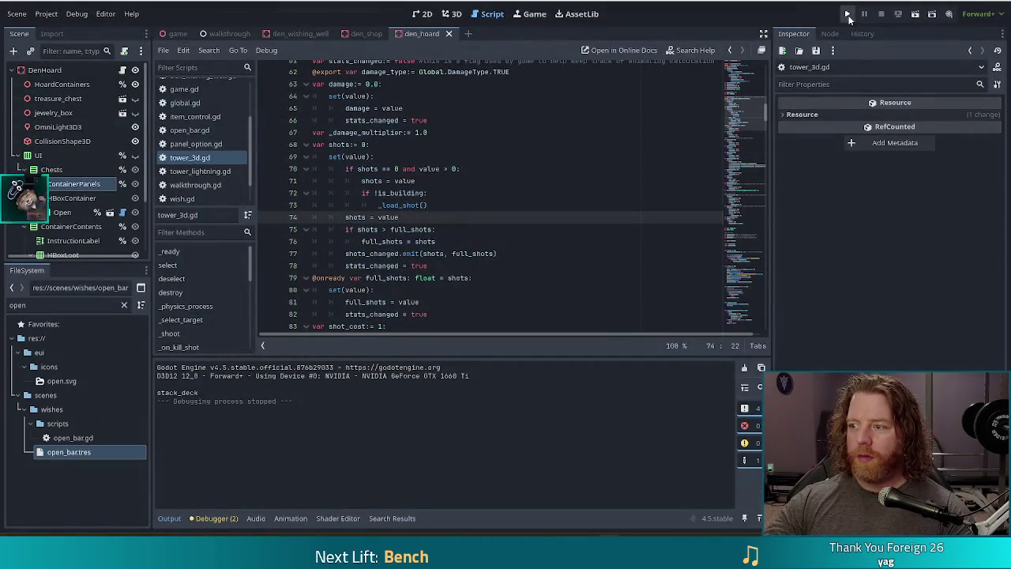
{"action": "left_click", "coordinate": [848, 15]}
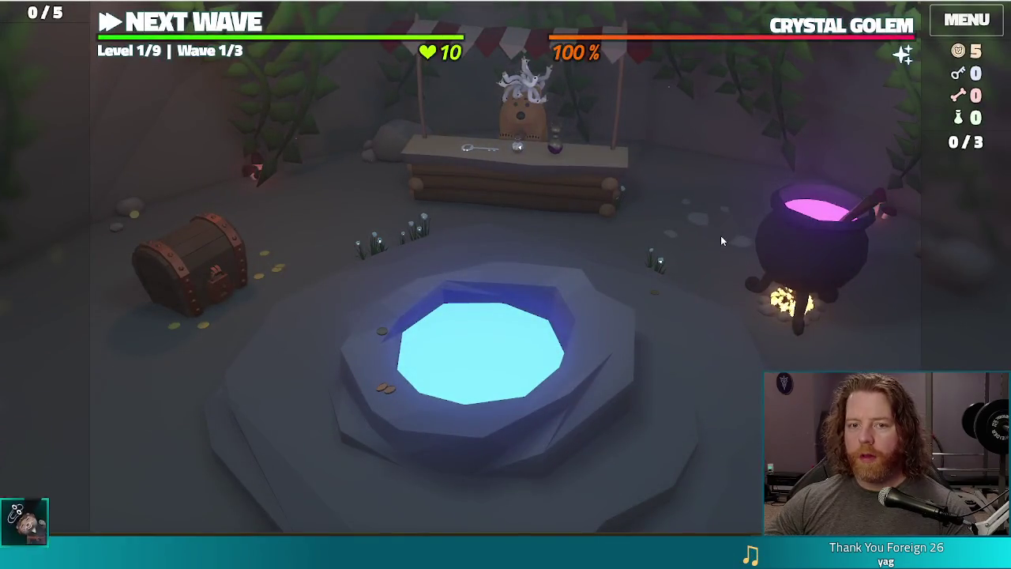
- Grant the Yard Sale wish with the console command add_wish yard_sale, then open the wishing well
{"action": "key", "text": "grave"}
{"action": "type", "text": "add_wish"}
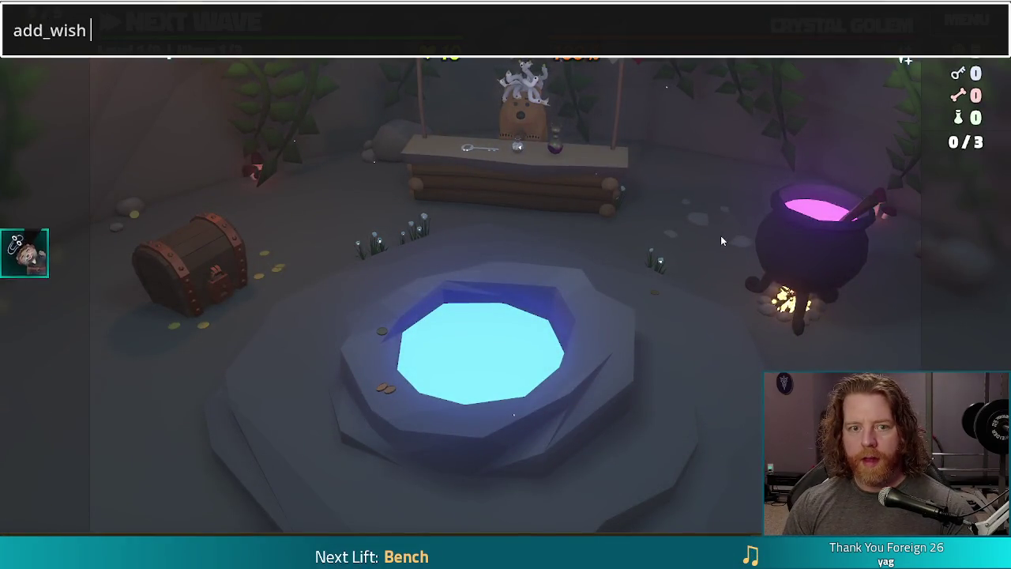
{"action": "type", "text": " yard_sal"}
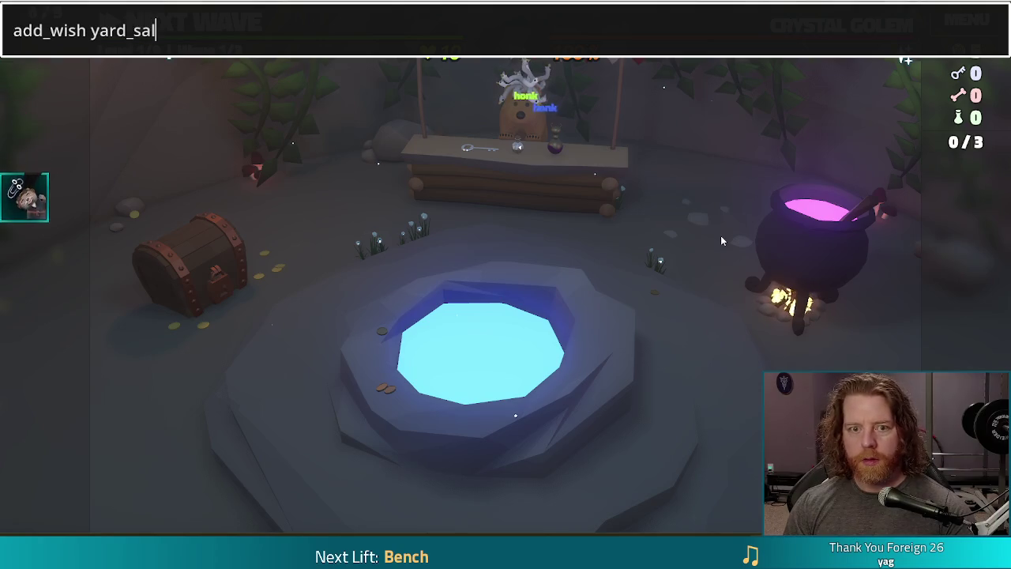
{"action": "type", "text": "e"}
{"action": "key", "text": "Return"}
{"action": "key", "text": "grave"}
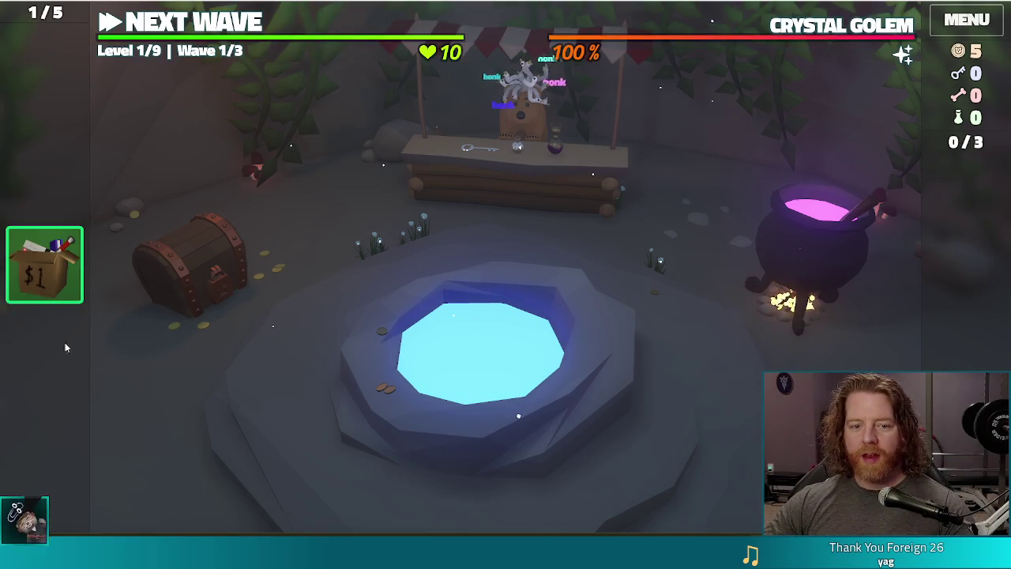
{"action": "mouse_move", "coordinate": [71, 296]}
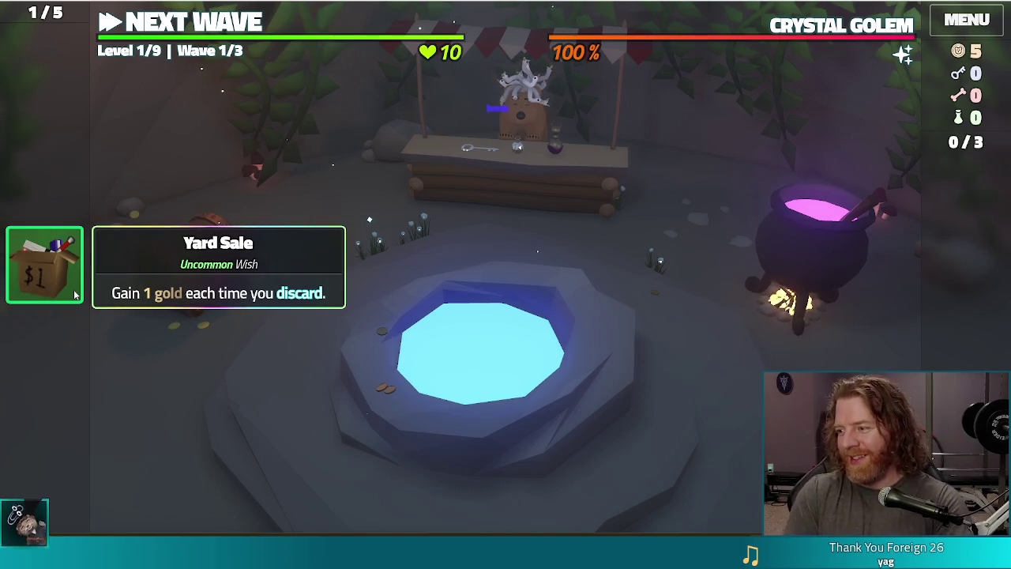
{"action": "left_click_drag", "start_coordinate": [24, 338], "coordinate": [26, 257]}
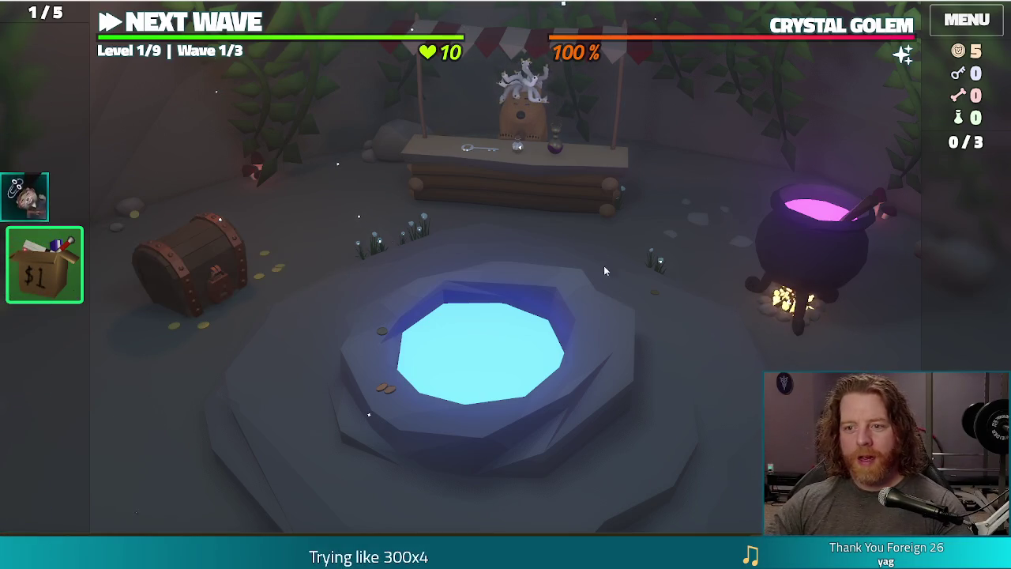
{"action": "left_click", "coordinate": [586, 389]}
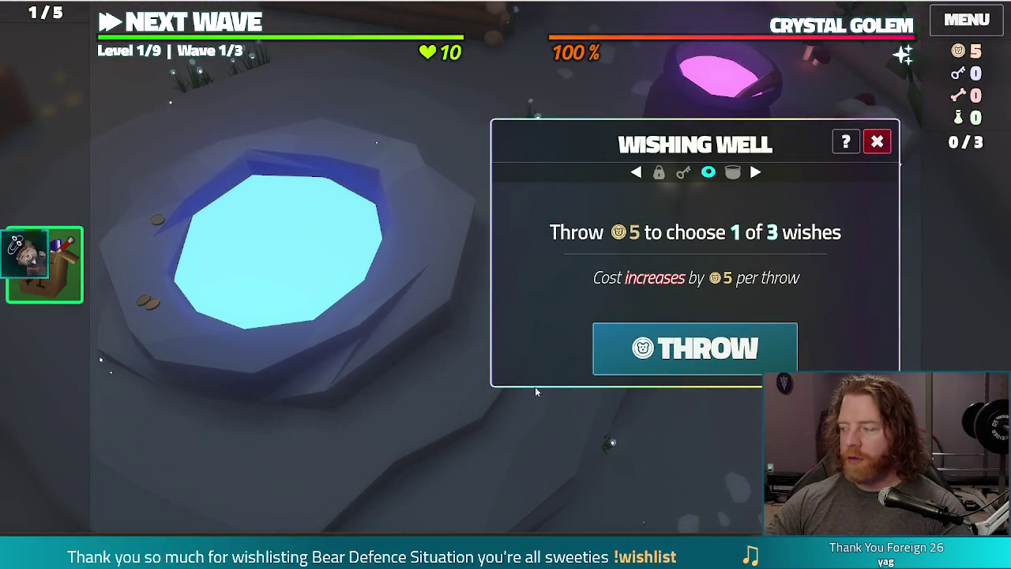
- Throw 5 gold for three wishes, close the well without taking one, and go to the board
{"action": "left_click", "coordinate": [700, 353]}
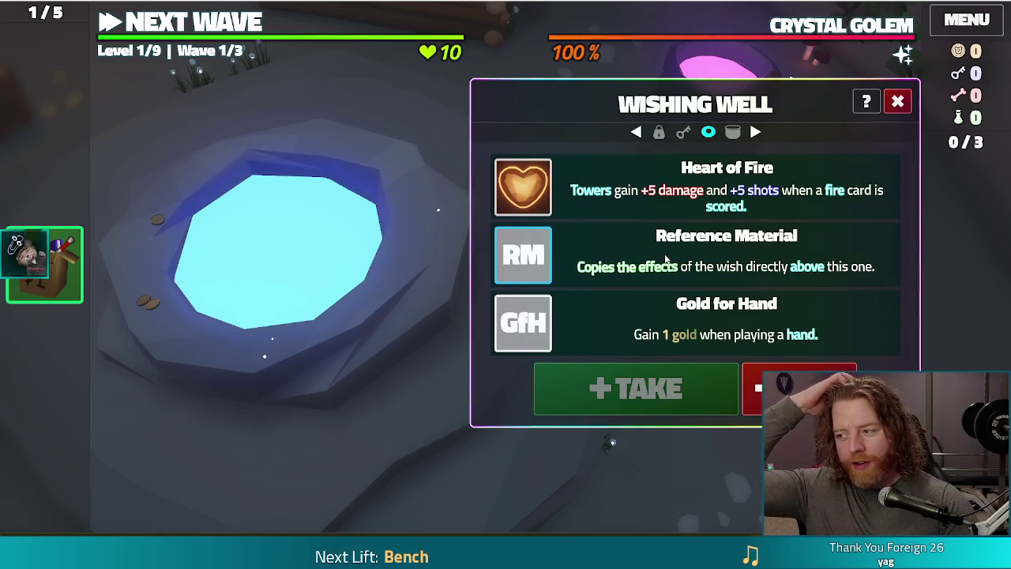
{"action": "left_click", "coordinate": [906, 106]}
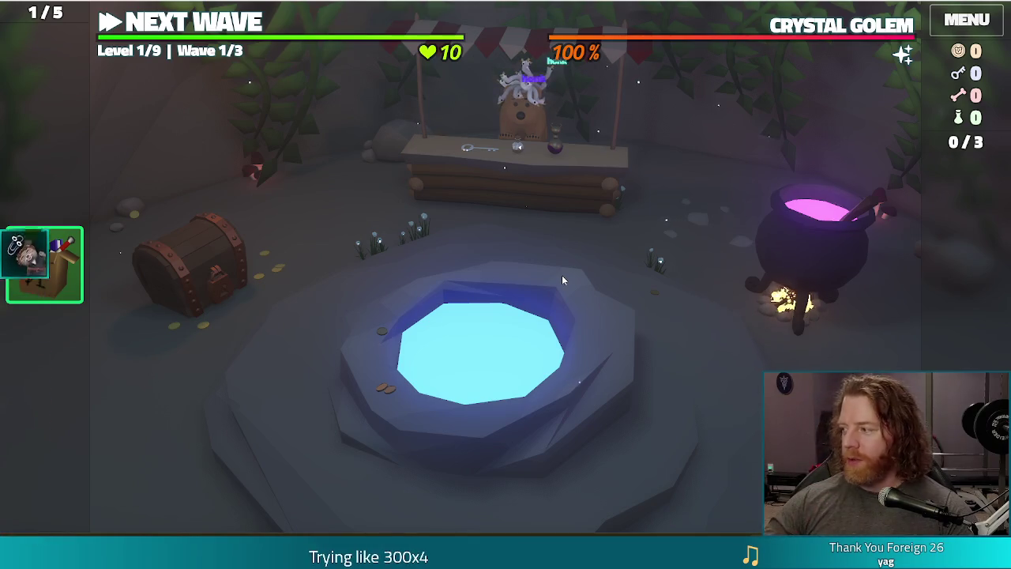
{"action": "left_click", "coordinate": [212, 29]}
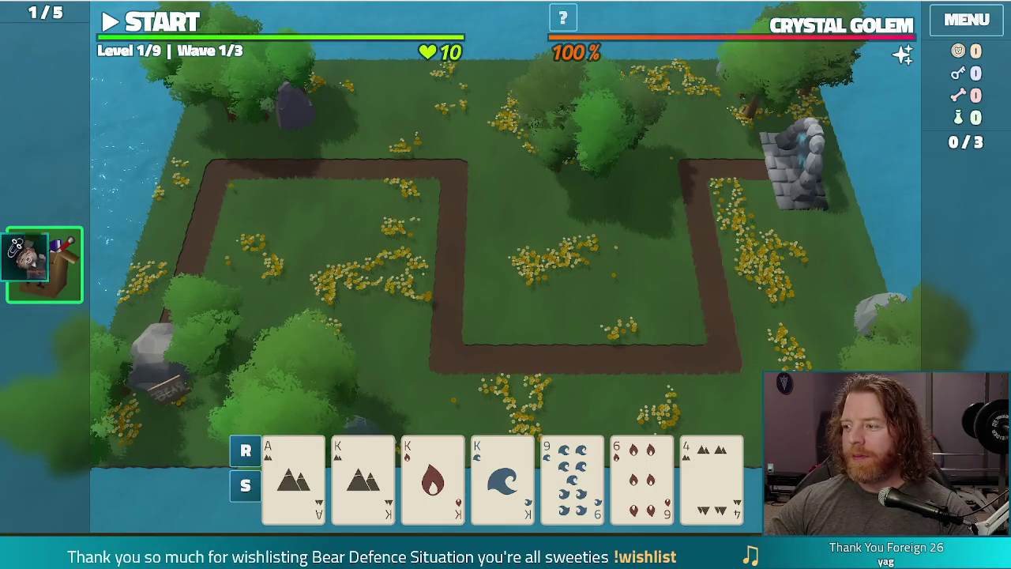
- Switch the game from fullscreen to windowed mode with F11
{"action": "key", "text": "F11"}
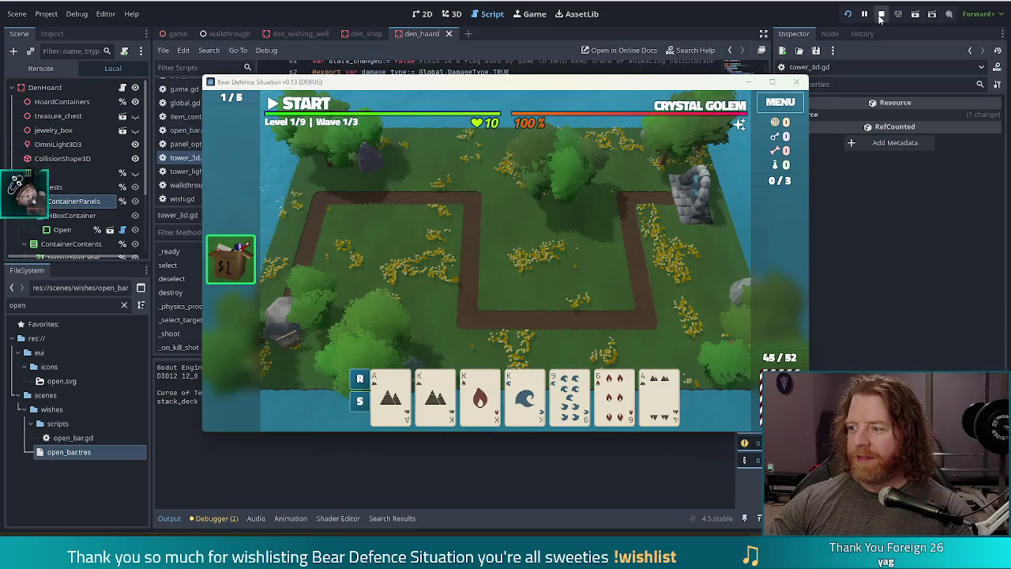
- Stop the running game, then switch over to Blender
{"action": "left_click", "coordinate": [881, 15]}
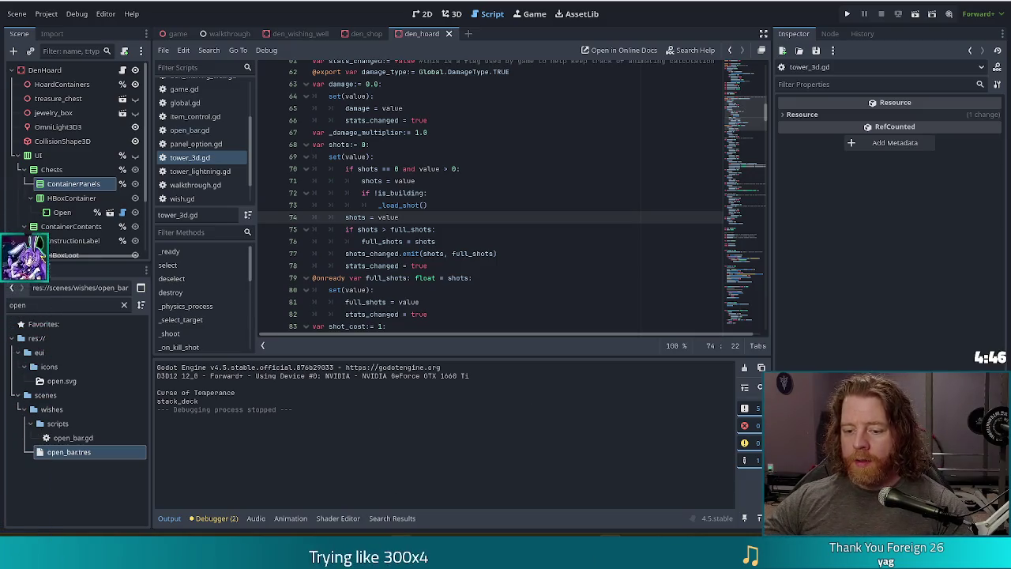
{"action": "key", "text": "alt+Tab"}
- Exit Edit Mode to Object Mode, orbit around the box of items, then return to Godot
{"action": "left_click_drag", "start_coordinate": [678, 298], "coordinate": [660, 294]}
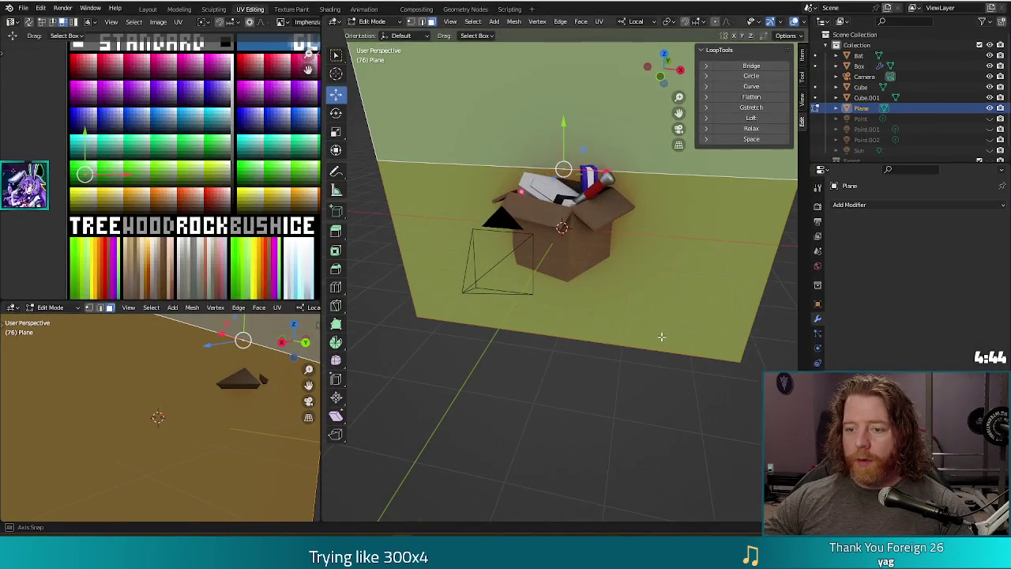
{"action": "key", "text": "Tab"}
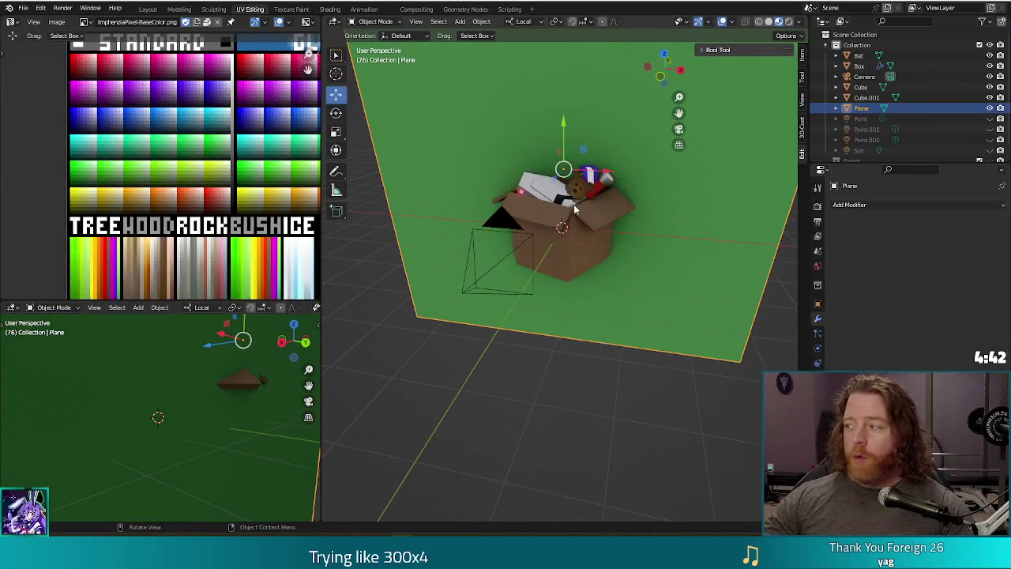
{"action": "scroll", "coordinate": [598, 239], "scroll_direction": "up", "scroll_amount": 3}
{"action": "mouse_move", "coordinate": [590, 275]}
{"action": "left_mouse_down"}
{"action": "mouse_move", "coordinate": [694, 295]}
{"action": "mouse_move", "coordinate": [687, 321]}
{"action": "mouse_move", "coordinate": [670, 346]}
{"action": "mouse_move", "coordinate": [641, 280]}
{"action": "mouse_move", "coordinate": [597, 280]}
{"action": "mouse_move", "coordinate": [582, 300]}
{"action": "left_mouse_up"}
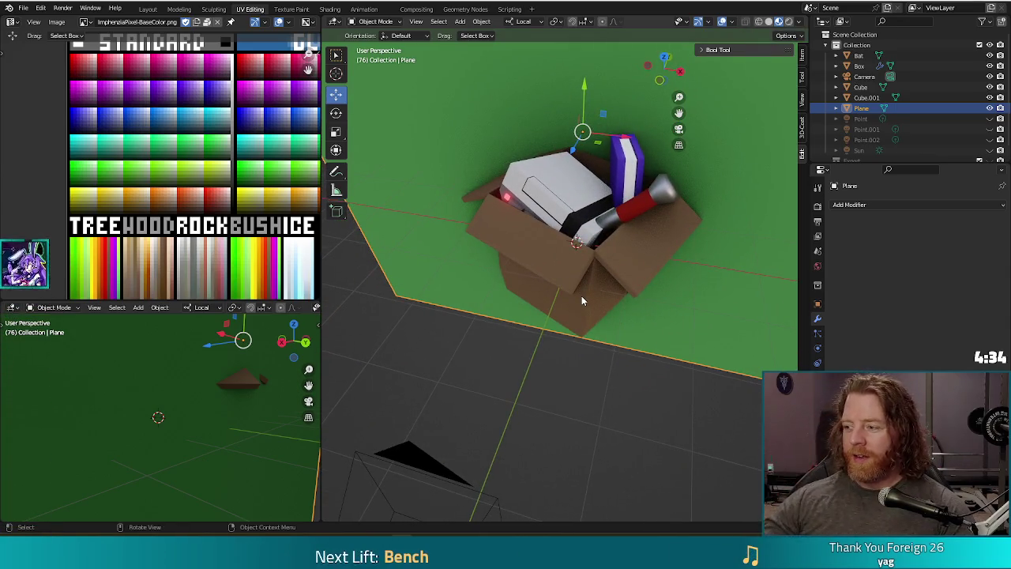
{"action": "left_click_drag", "start_coordinate": [557, 378], "coordinate": [587, 343]}
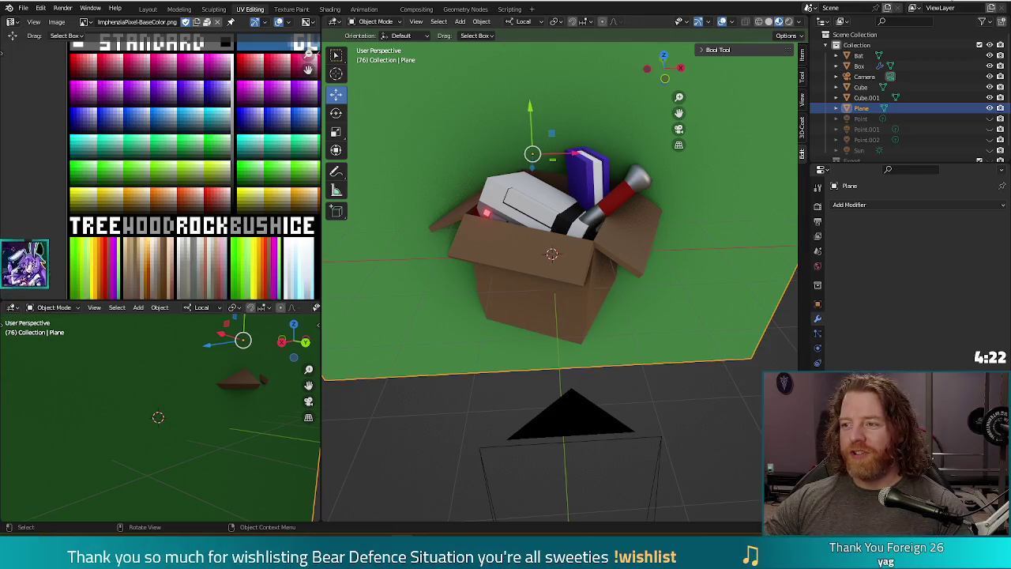
{"action": "key", "text": "alt+Tab"}
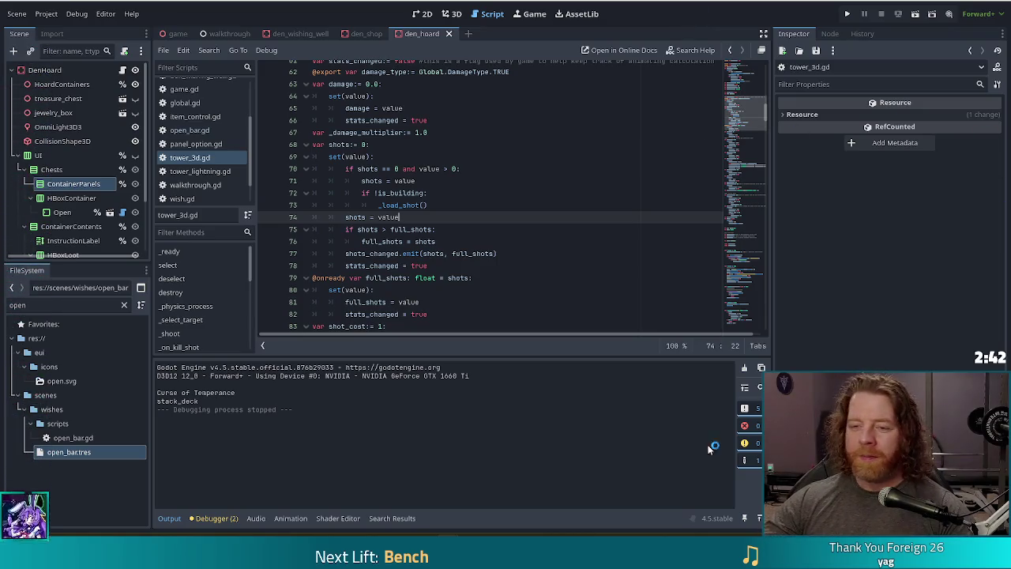
- In tower_3d.gd, place the cursor on full_shots in the emit line, then at the end of line 72
{"action": "left_click", "coordinate": [471, 253]}
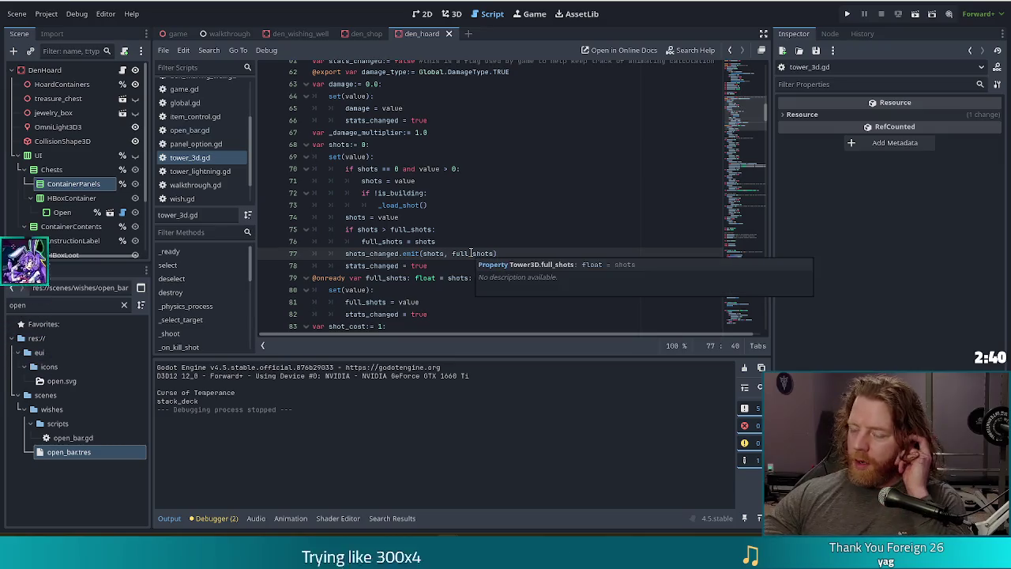
{"action": "left_click", "coordinate": [490, 192]}
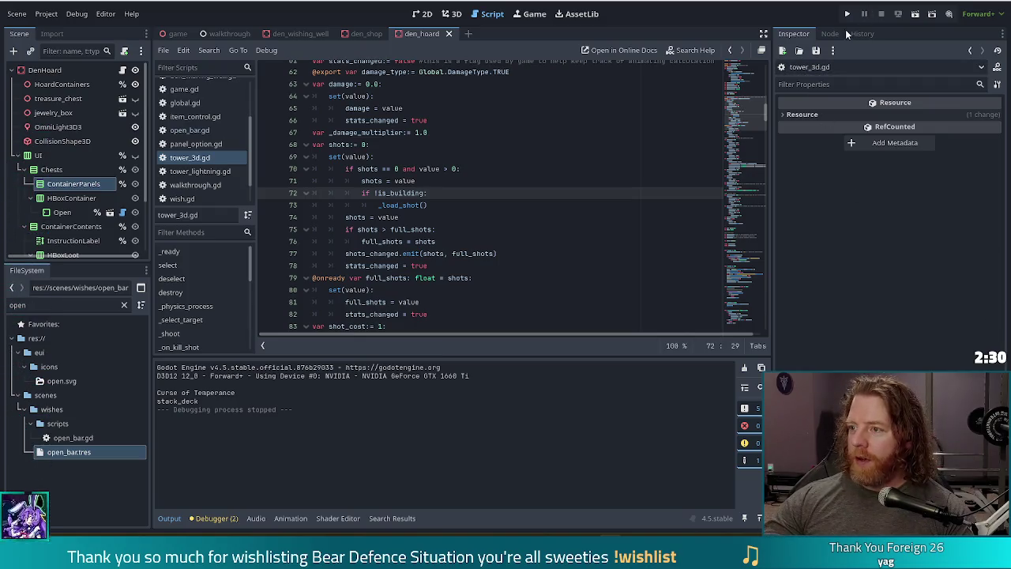
- Run the project, maximize the game window, start a new game and check the shop
{"action": "left_click", "coordinate": [848, 14]}
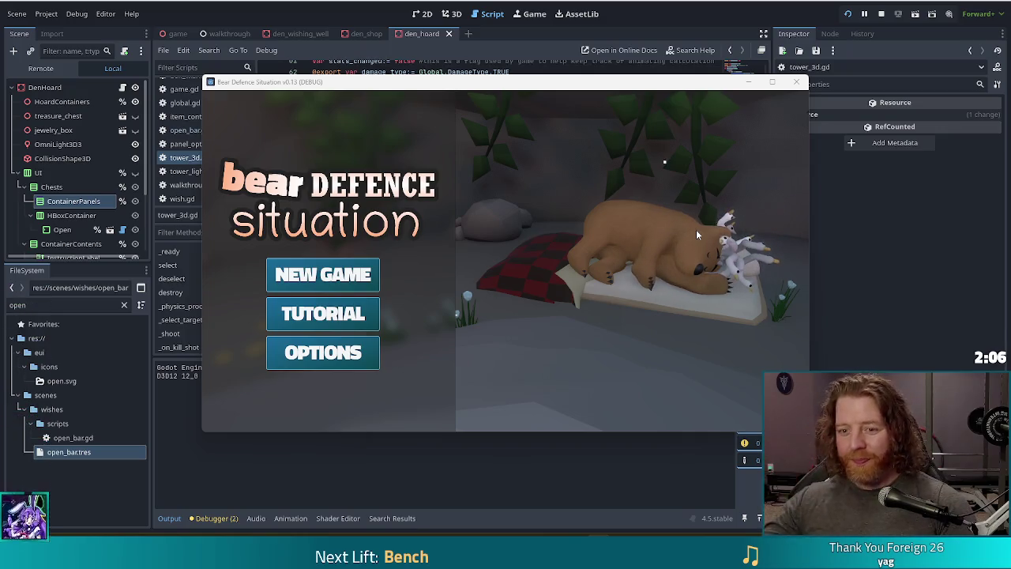
{"action": "double_click", "coordinate": [666, 84]}
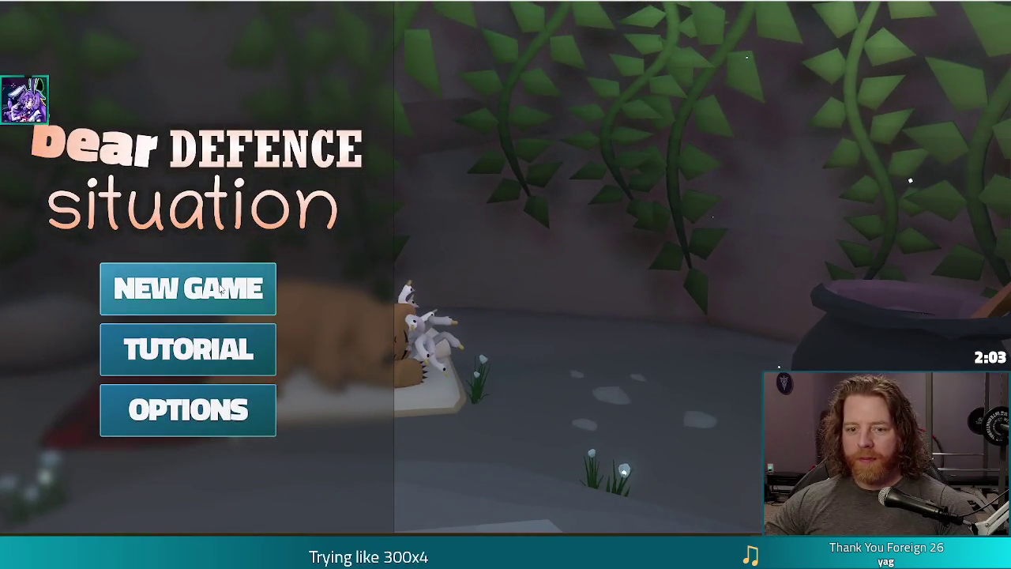
{"action": "left_click", "coordinate": [221, 288]}
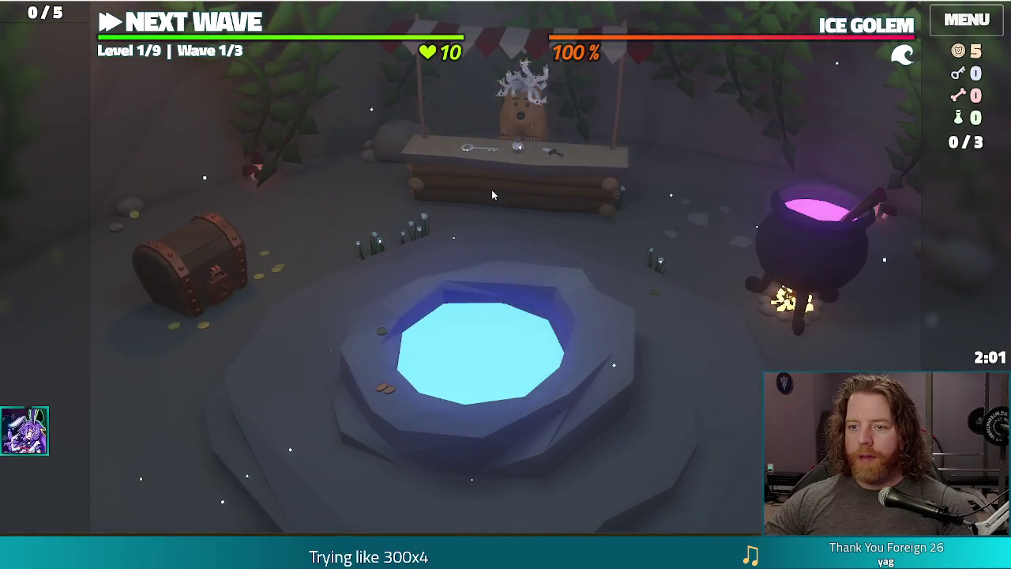
{"action": "left_click", "coordinate": [491, 190]}
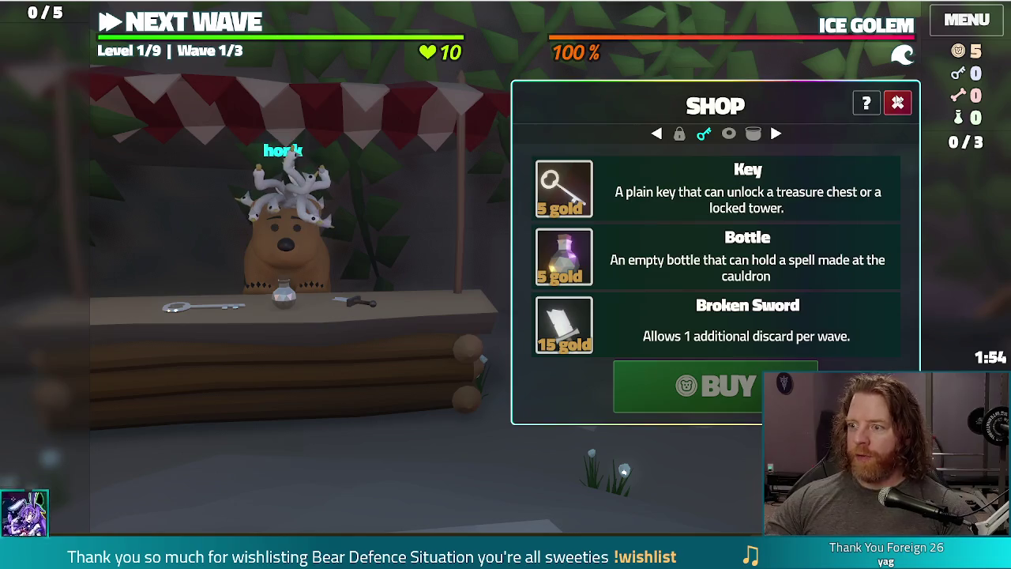
{"action": "left_click", "coordinate": [897, 103]}
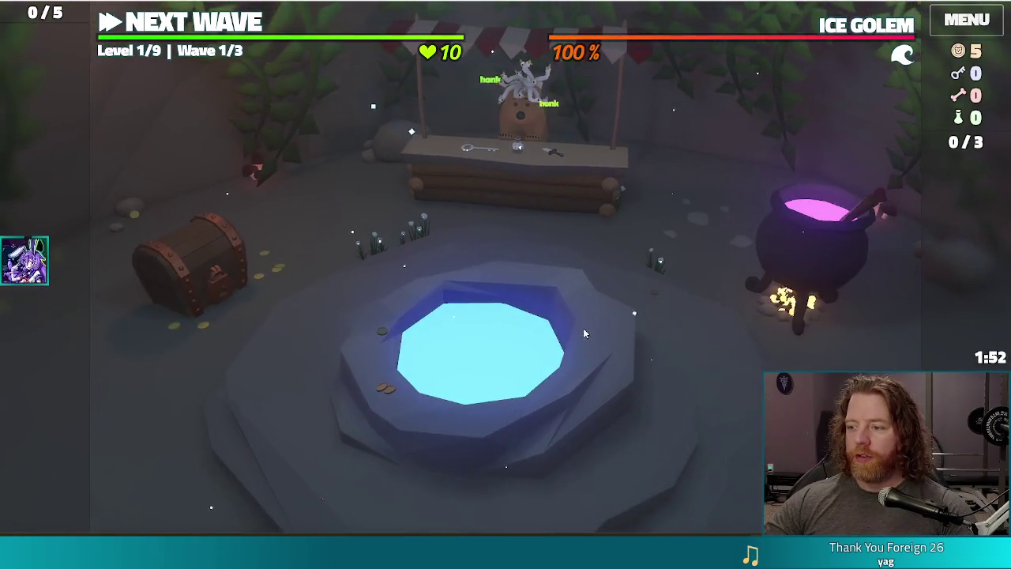
- Throw gold into the wishing well and take the Training Wheels wish
{"action": "left_click", "coordinate": [583, 328]}
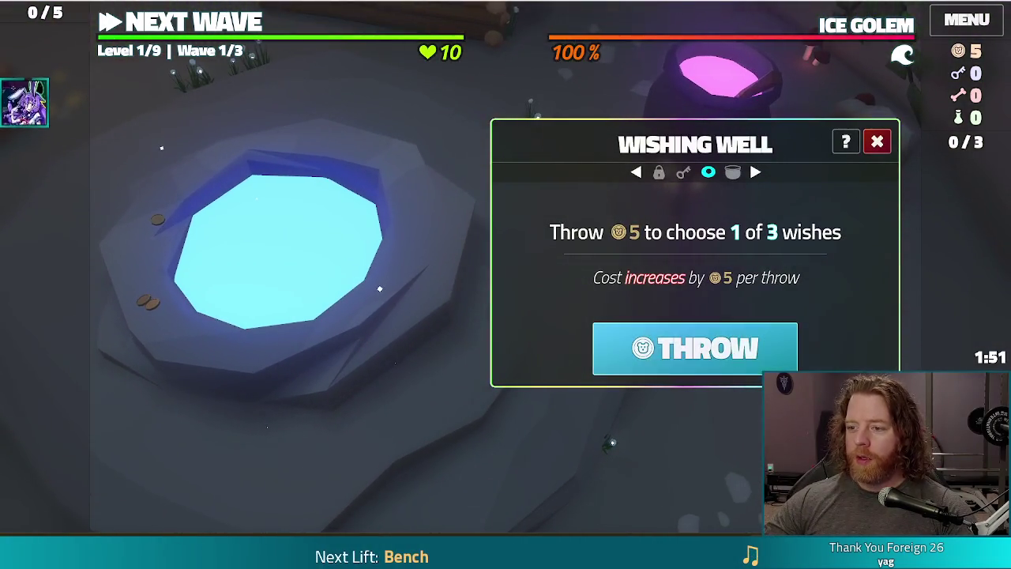
{"action": "left_click", "coordinate": [696, 349]}
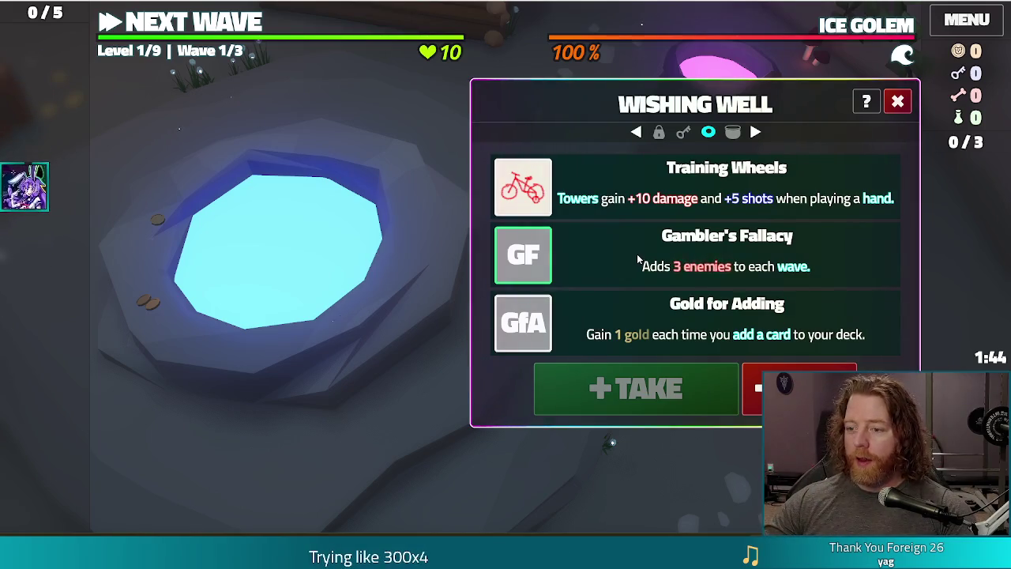
{"action": "left_click", "coordinate": [695, 186]}
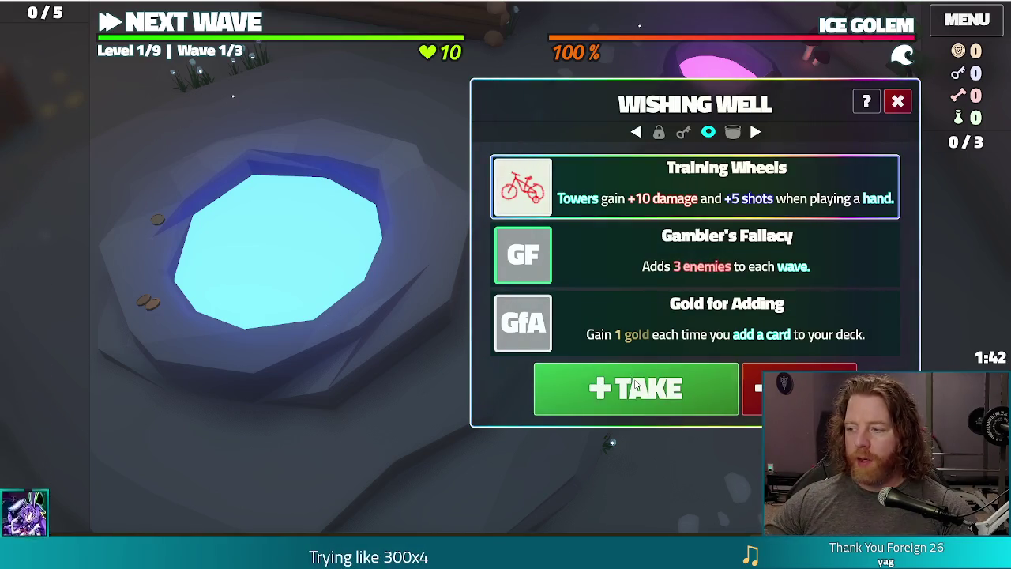
{"action": "left_click", "coordinate": [636, 387]}
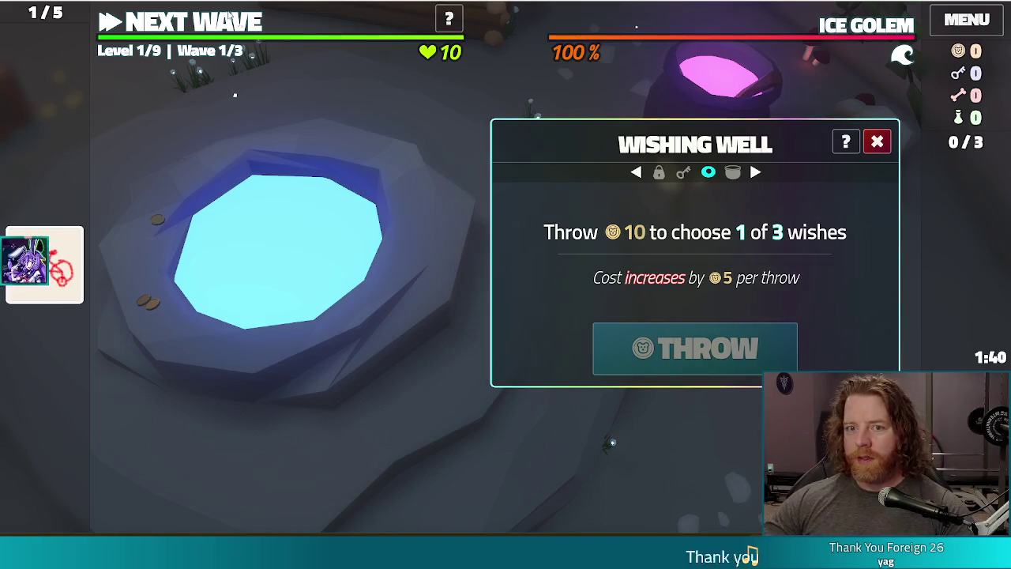
{"action": "key", "text": "Escape"}
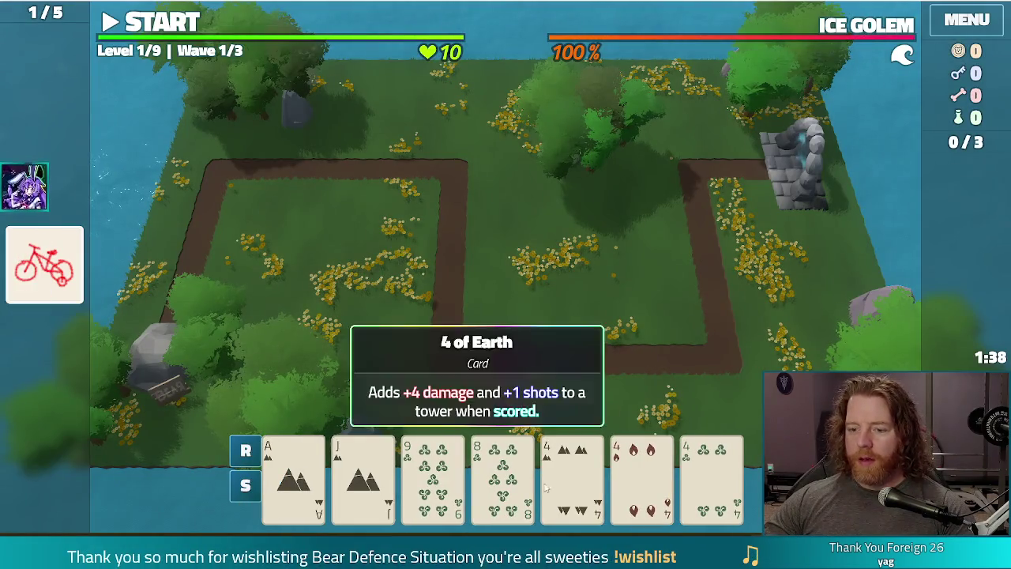
- Play three 4s to build a Ballista tower beside the right path
{"action": "left_click", "coordinate": [572, 478]}
{"action": "left_click", "coordinate": [642, 478]}
{"action": "left_click", "coordinate": [711, 478]}
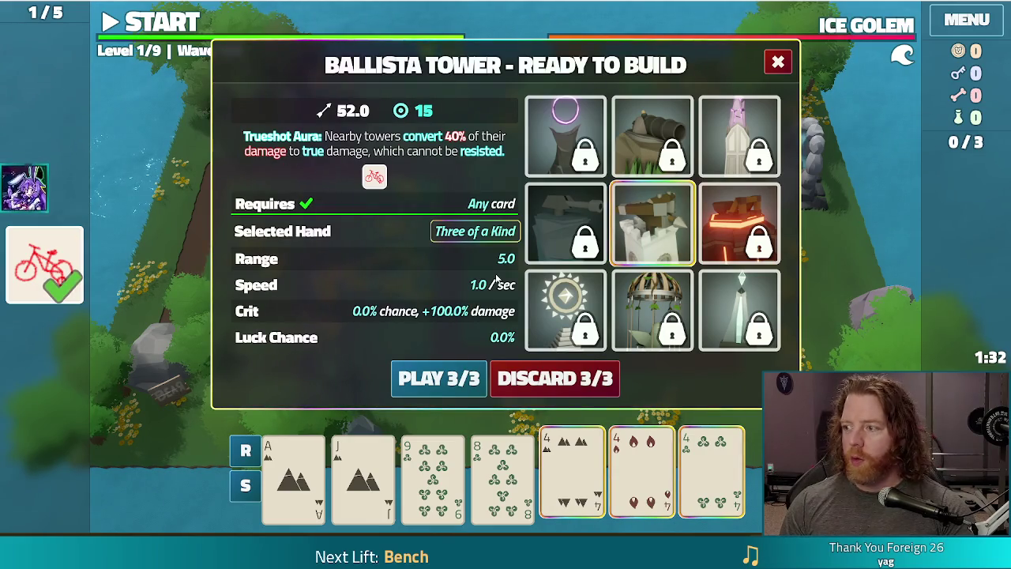
{"action": "left_click", "coordinate": [439, 379]}
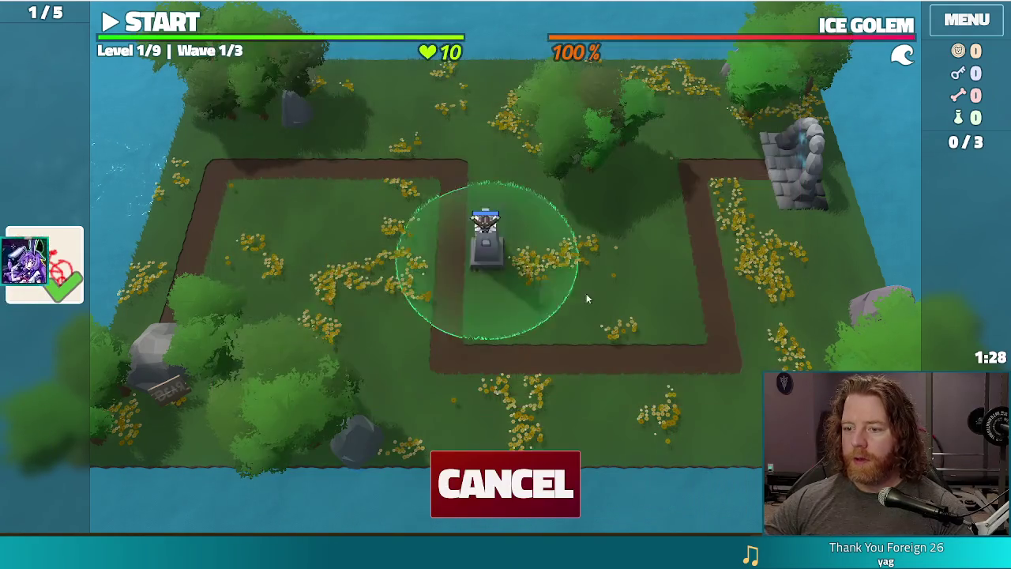
{"action": "left_click", "coordinate": [645, 271]}
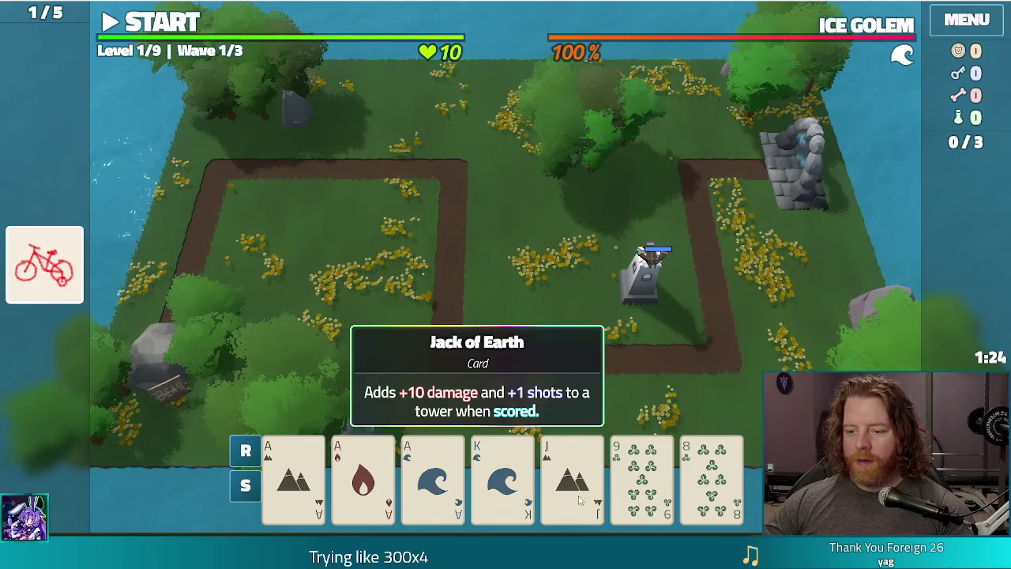
- Discard the 9, 8 and 7 cards to draw replacements
{"action": "left_click", "coordinate": [663, 484]}
{"action": "left_click", "coordinate": [711, 484]}
{"action": "key", "text": "d"}
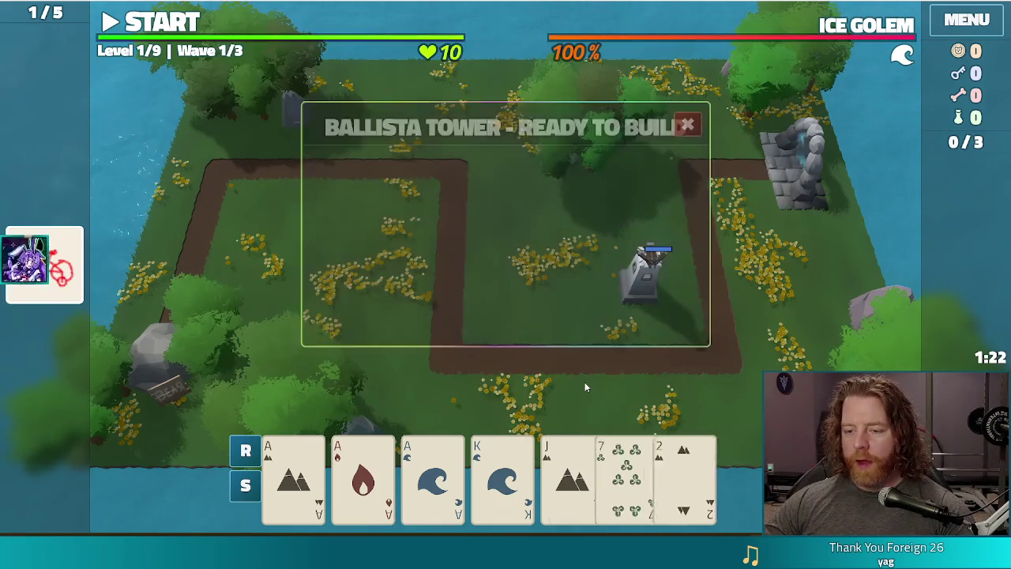
{"action": "left_click", "coordinate": [646, 484]}
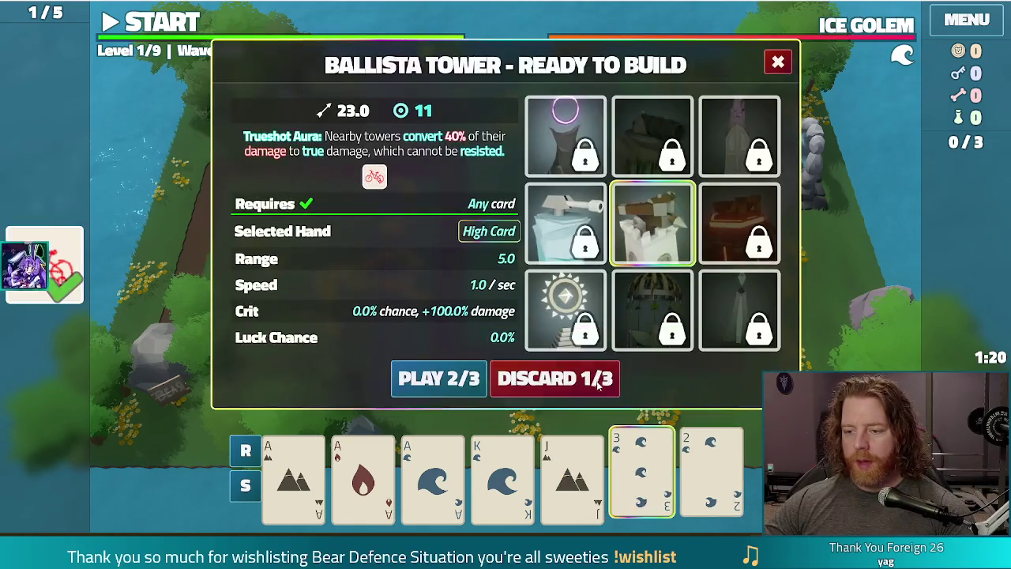
{"action": "left_click", "coordinate": [592, 381]}
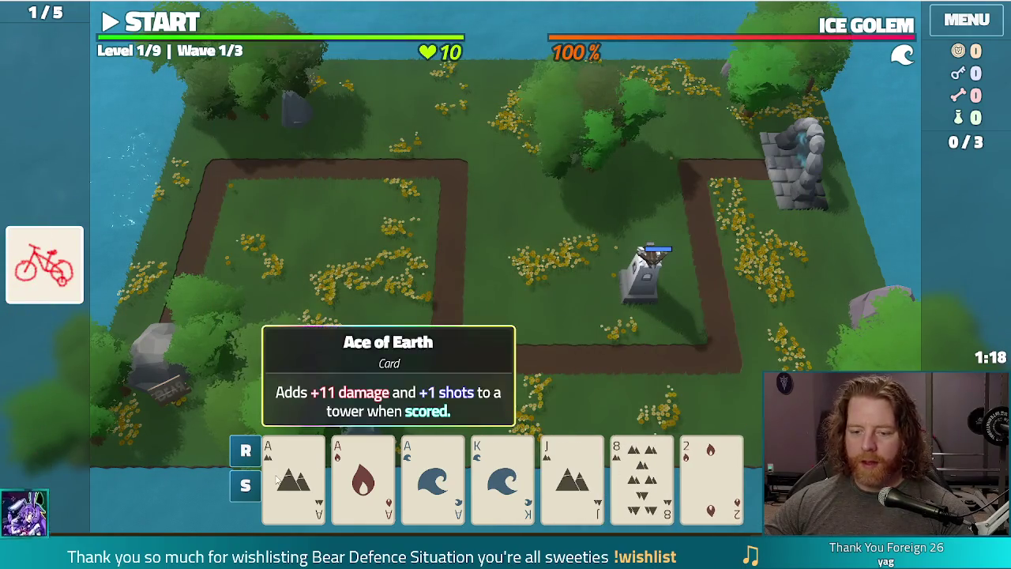
- Play the Aces of Earth, Fire and Water as a second Ballista at the map centre
{"action": "left_click", "coordinate": [293, 478]}
{"action": "left_click", "coordinate": [363, 478]}
{"action": "left_click", "coordinate": [433, 478]}
{"action": "left_click", "coordinate": [428, 380]}
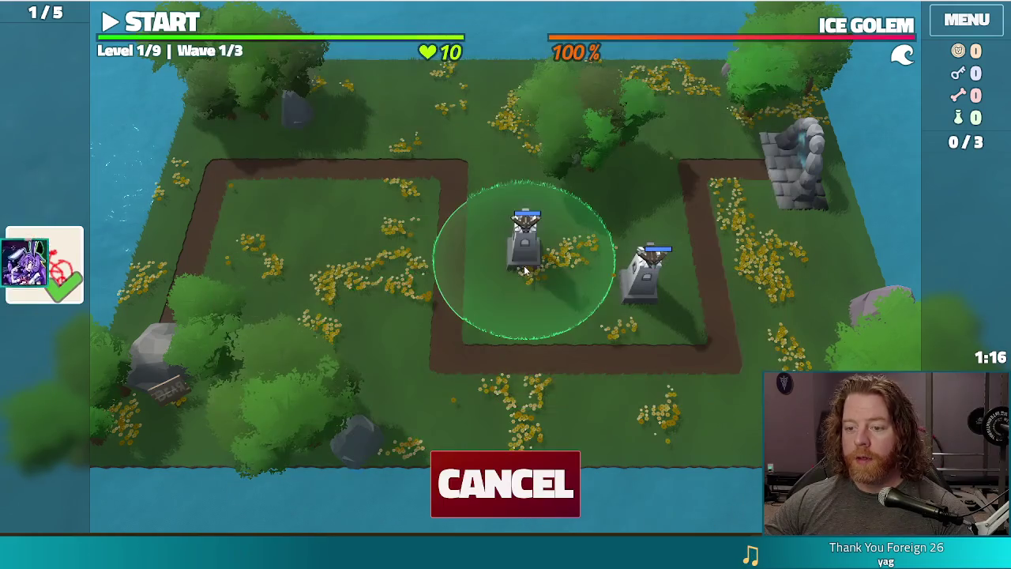
{"action": "left_click", "coordinate": [526, 276]}
- Start the wave and dismiss the Wave Complete summary once it is cleared
{"action": "left_click", "coordinate": [180, 17]}
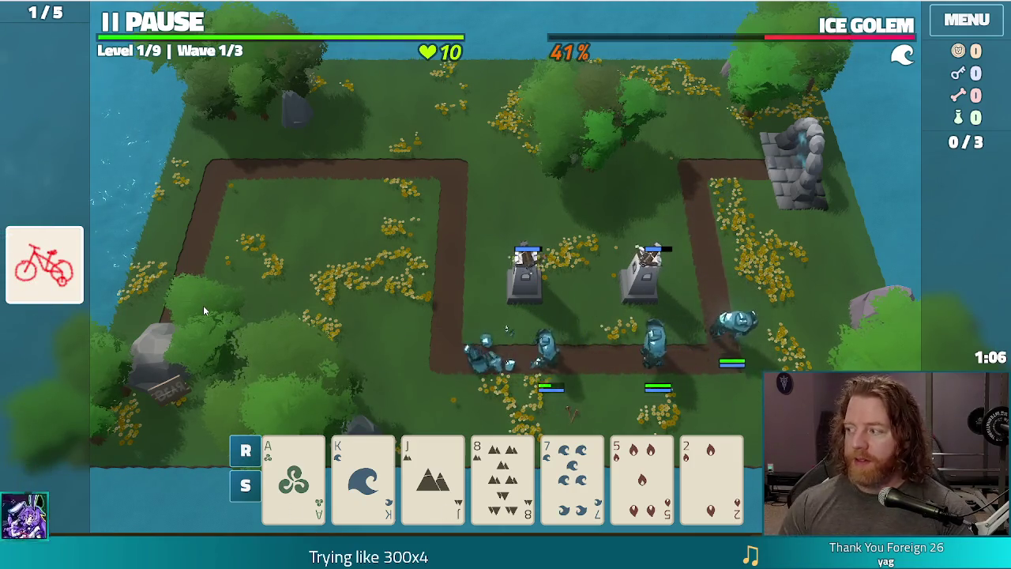
{"action": "mouse_move", "coordinate": [72, 272]}
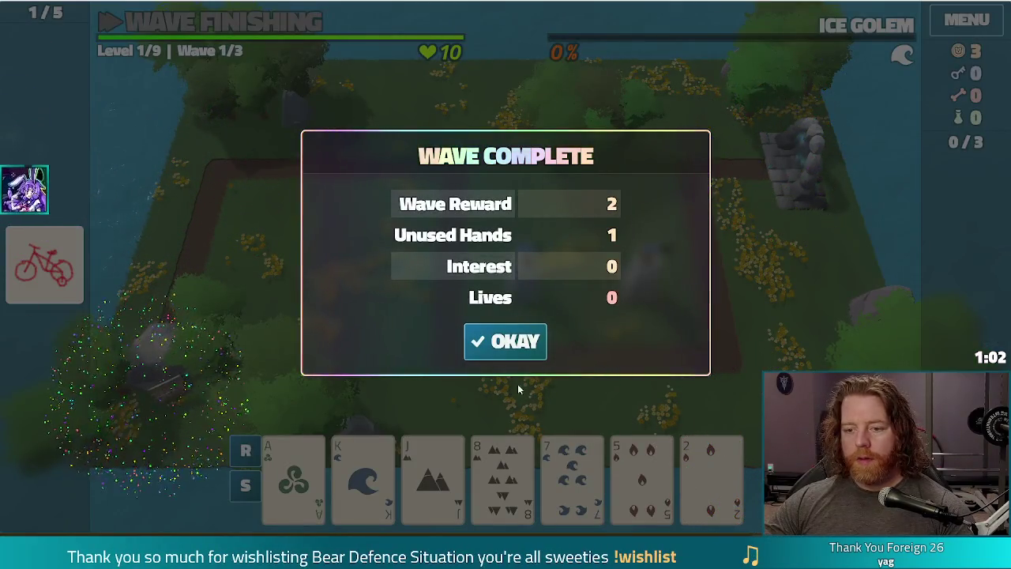
{"action": "left_click", "coordinate": [515, 341]}
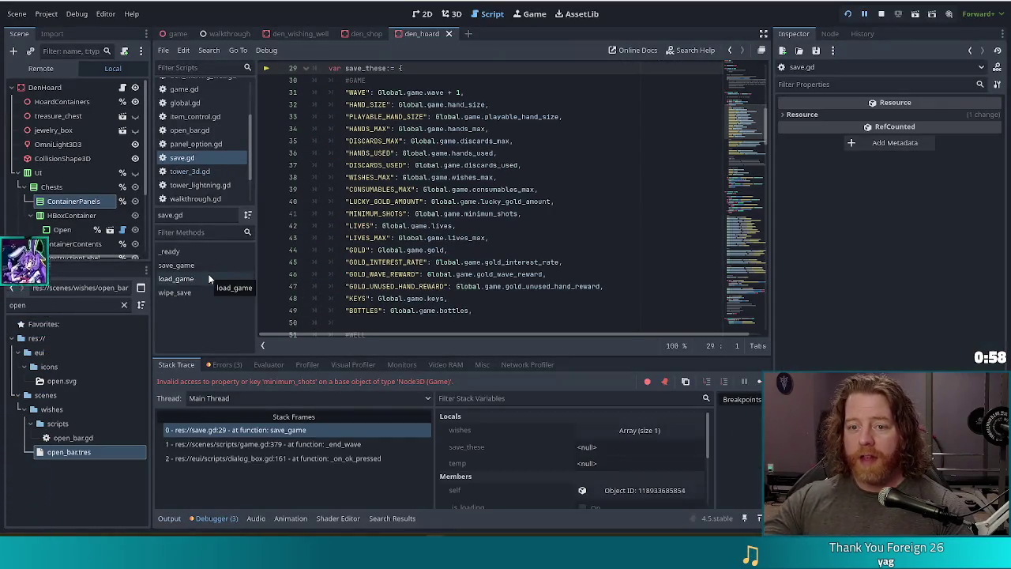
- Inspect line 38 of the save_these data, then scroll up to the top of save.gd
{"action": "left_click", "coordinate": [449, 177]}
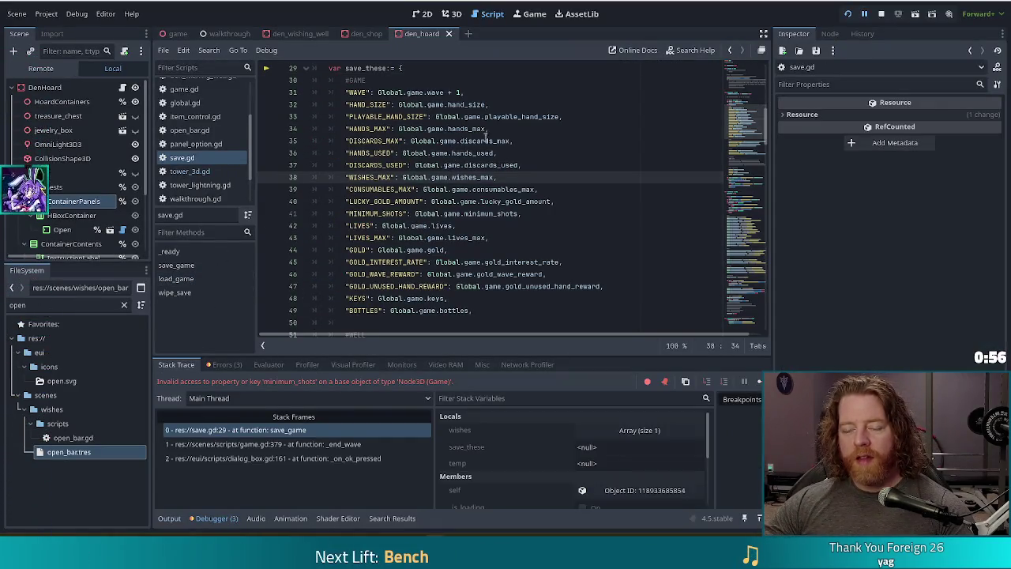
{"action": "scroll", "coordinate": [491, 141], "scroll_direction": "up", "scroll_amount": 1}
{"action": "scroll", "coordinate": [491, 141], "scroll_direction": "up", "scroll_amount": 4}
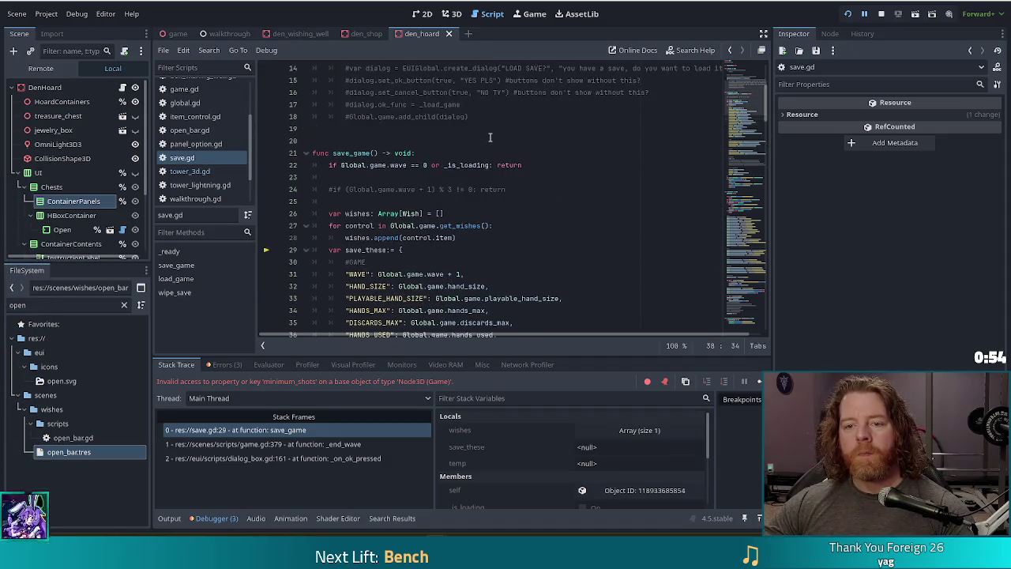
{"action": "scroll", "coordinate": [755, 69], "scroll_direction": "up", "scroll_amount": 4}
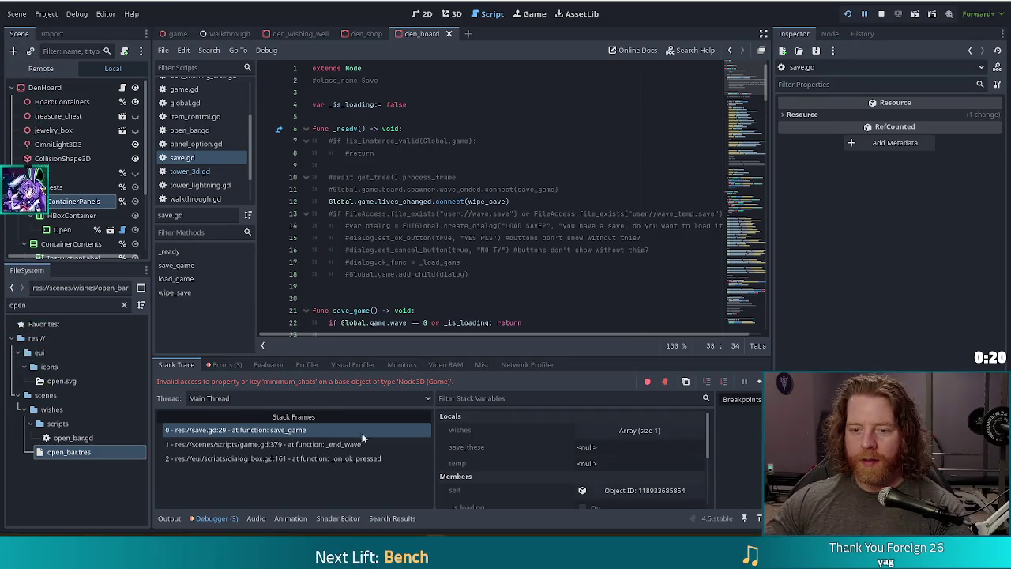
- Open the _end_wave stack frame in game.gd and look over the surrounding calling code
{"action": "left_click", "coordinate": [316, 445]}
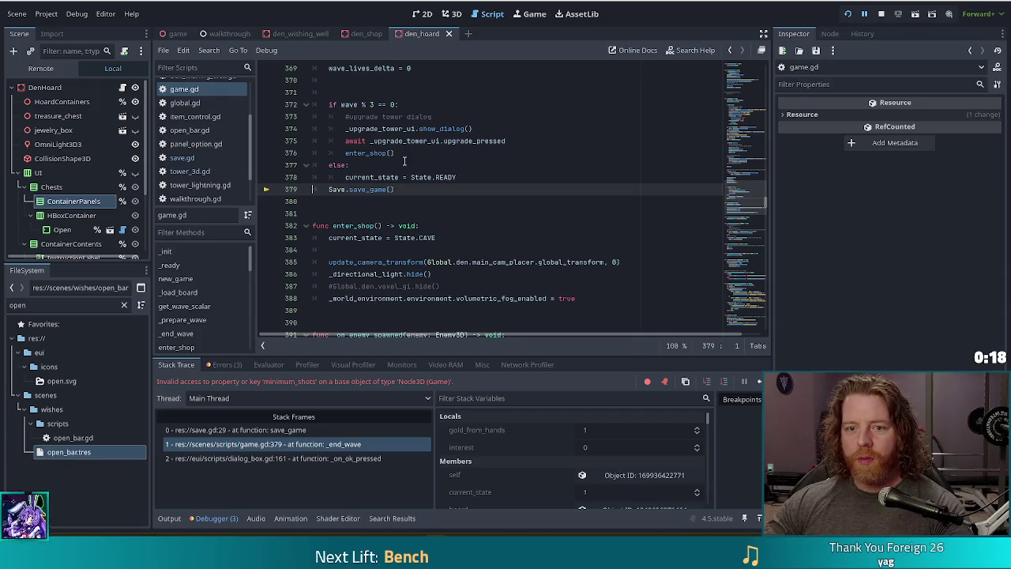
{"action": "scroll", "coordinate": [396, 166], "scroll_direction": "up", "scroll_amount": 8}
{"action": "scroll", "coordinate": [411, 159], "scroll_direction": "up", "scroll_amount": 6}
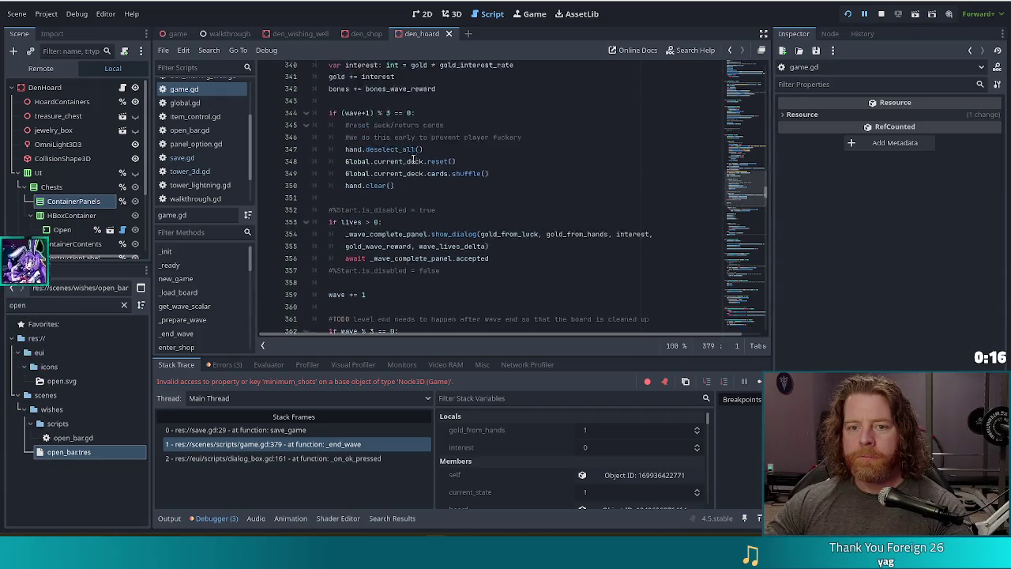
{"action": "scroll", "coordinate": [745, 172], "scroll_direction": "up", "scroll_amount": 11}
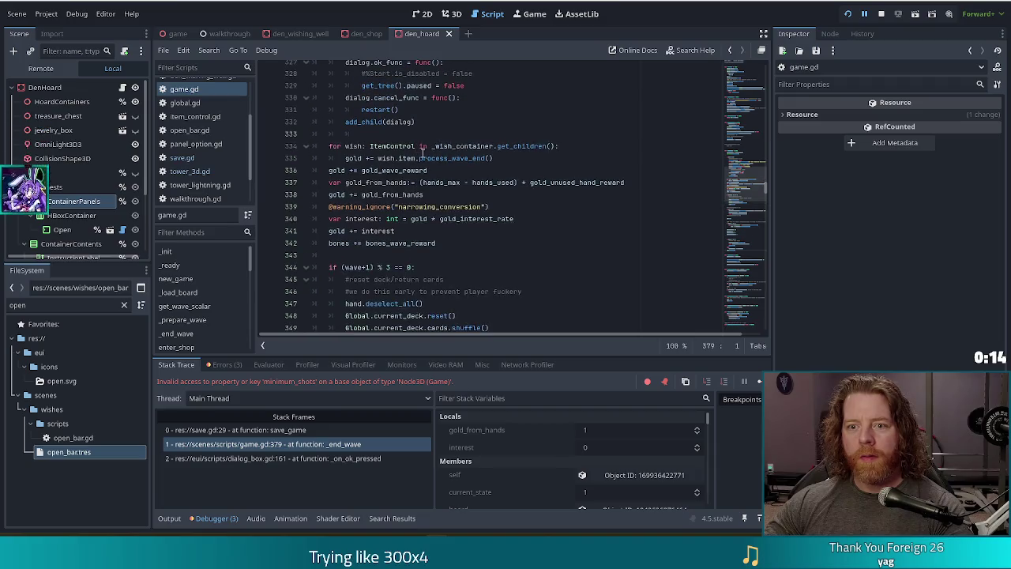
{"action": "scroll", "coordinate": [746, 178], "scroll_direction": "down", "scroll_amount": 20}
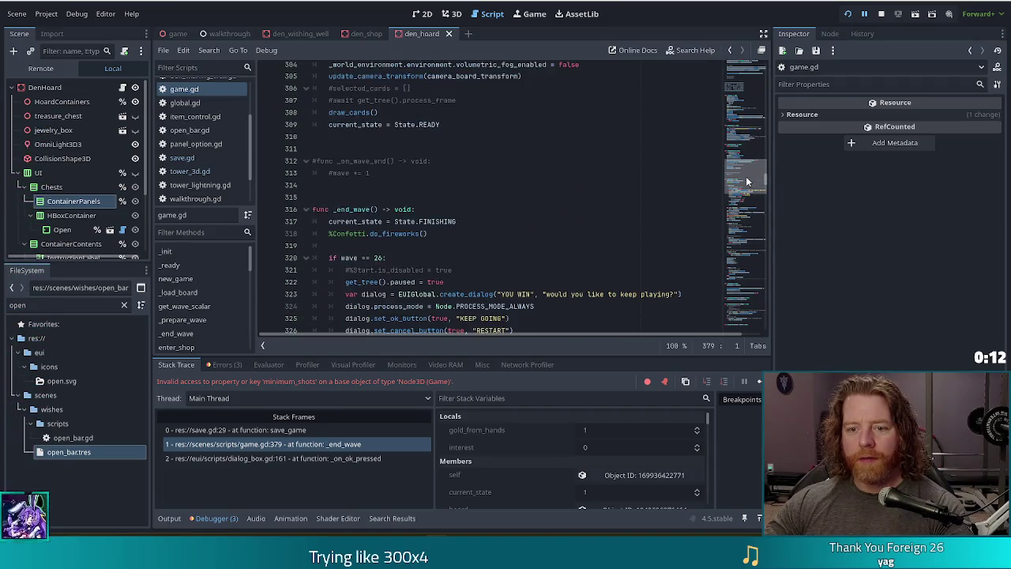
- Compare the dialog_box.gd and save.gd frames, then place the caret on line 379's save_game call
{"action": "left_click", "coordinate": [364, 458]}
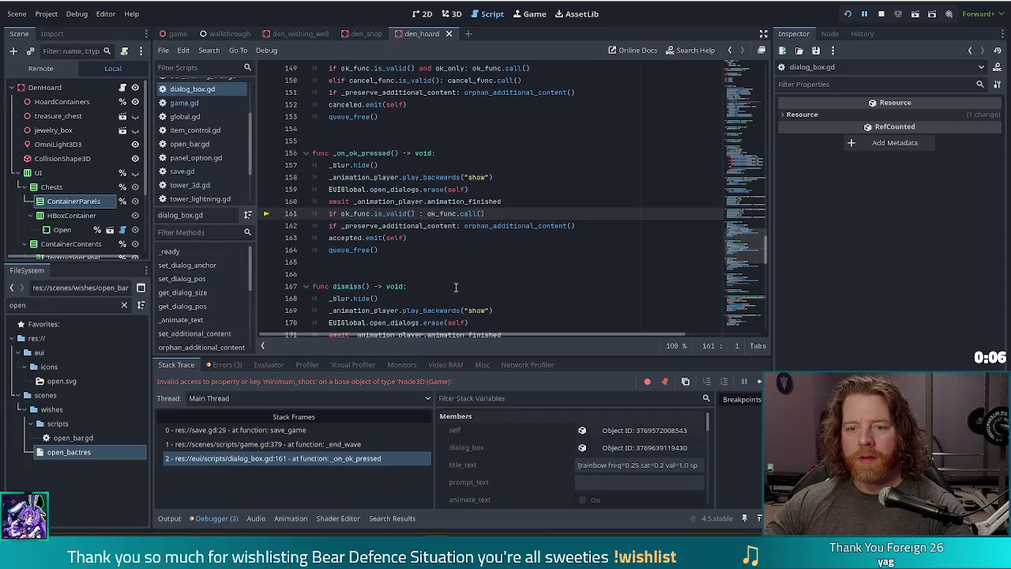
{"action": "left_click", "coordinate": [325, 442]}
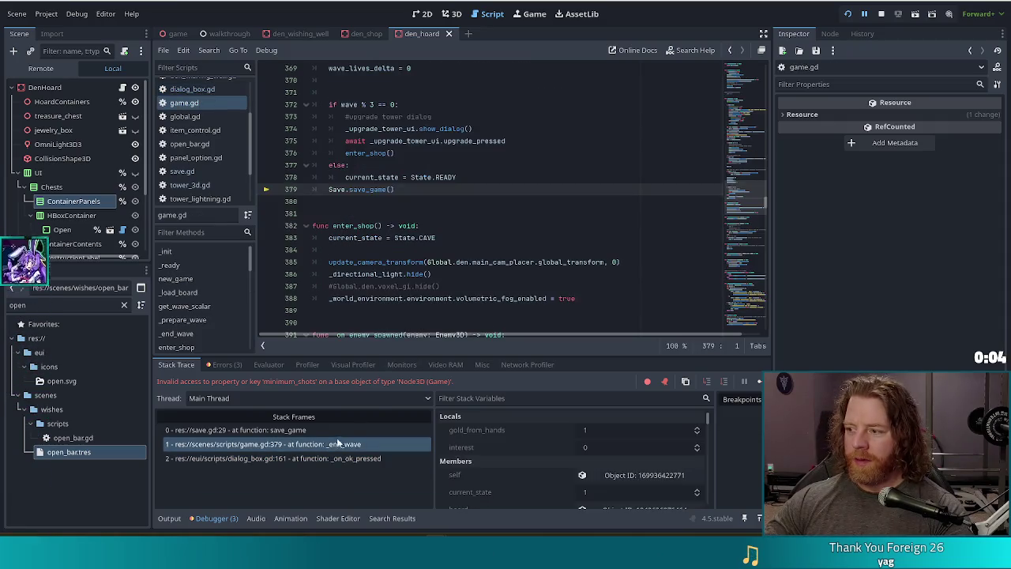
{"action": "left_click", "coordinate": [254, 430]}
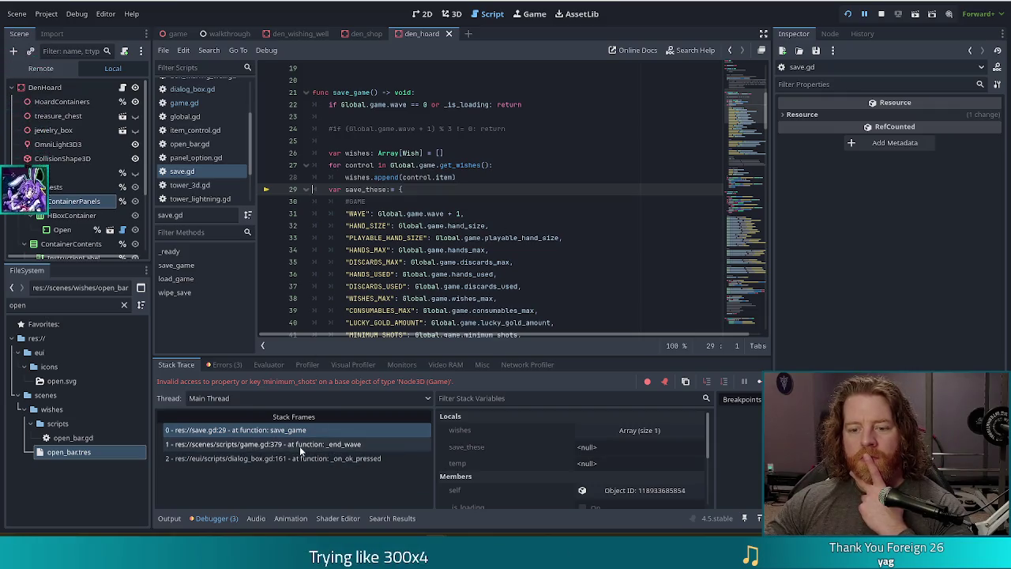
{"action": "left_click", "coordinate": [300, 444]}
{"action": "left_click", "coordinate": [328, 189]}
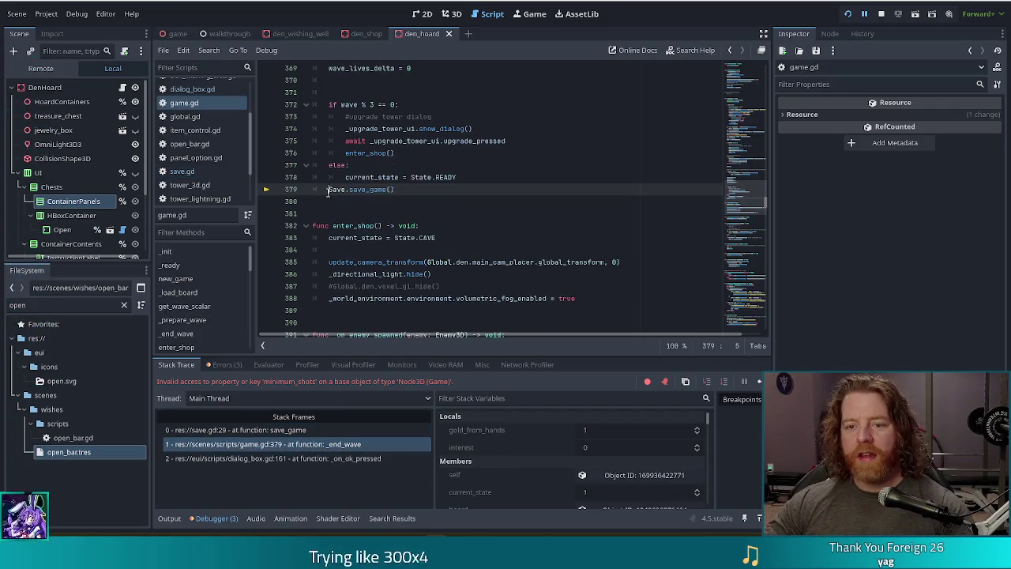
- Comment out Save.save_game() on line 379, save game.gd, stop the crashed session and rerun
{"action": "type", "text": "#"}
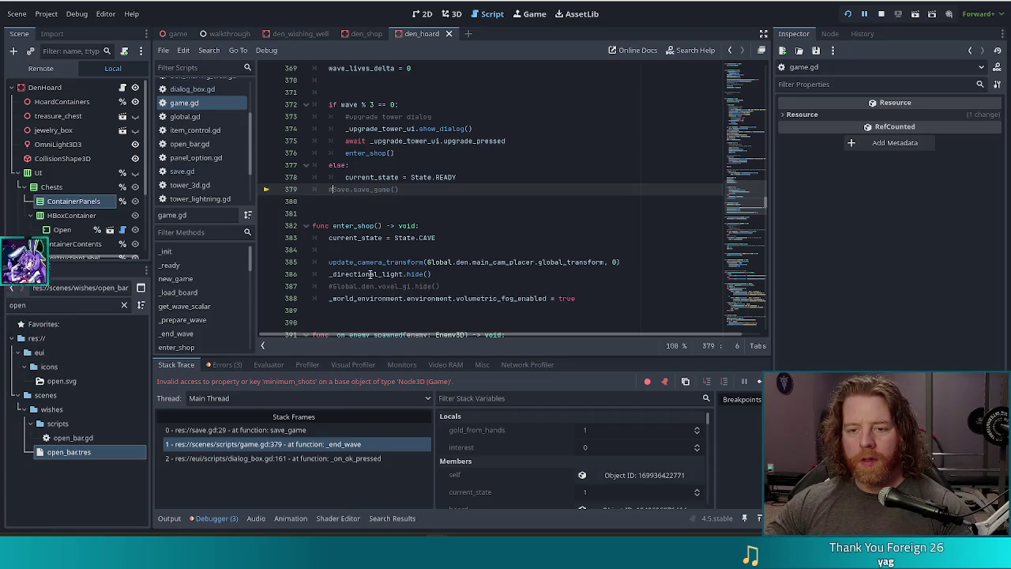
{"action": "key", "text": "ctrl+s"}
{"action": "left_click", "coordinate": [882, 15]}
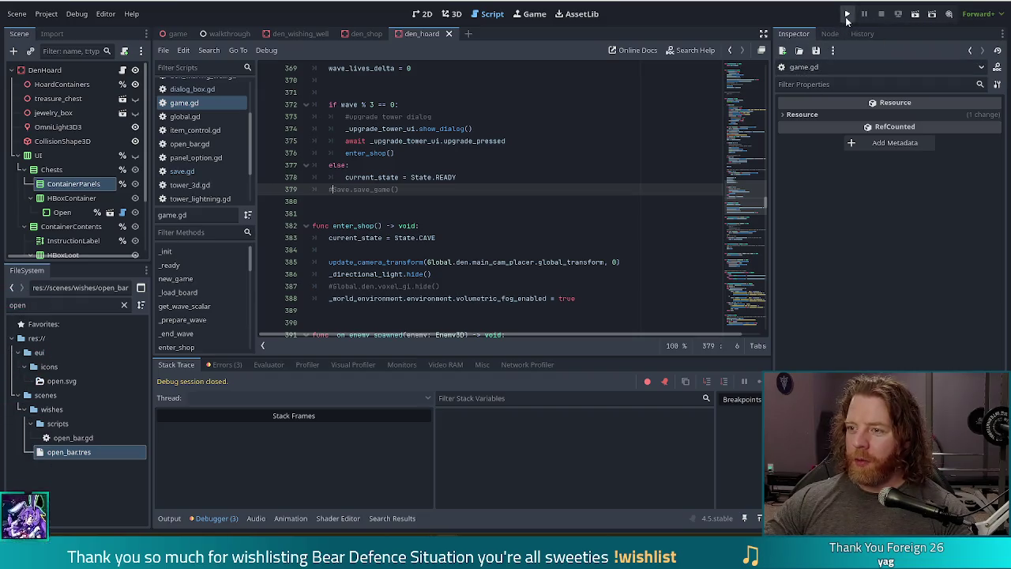
{"action": "left_click", "coordinate": [849, 14]}
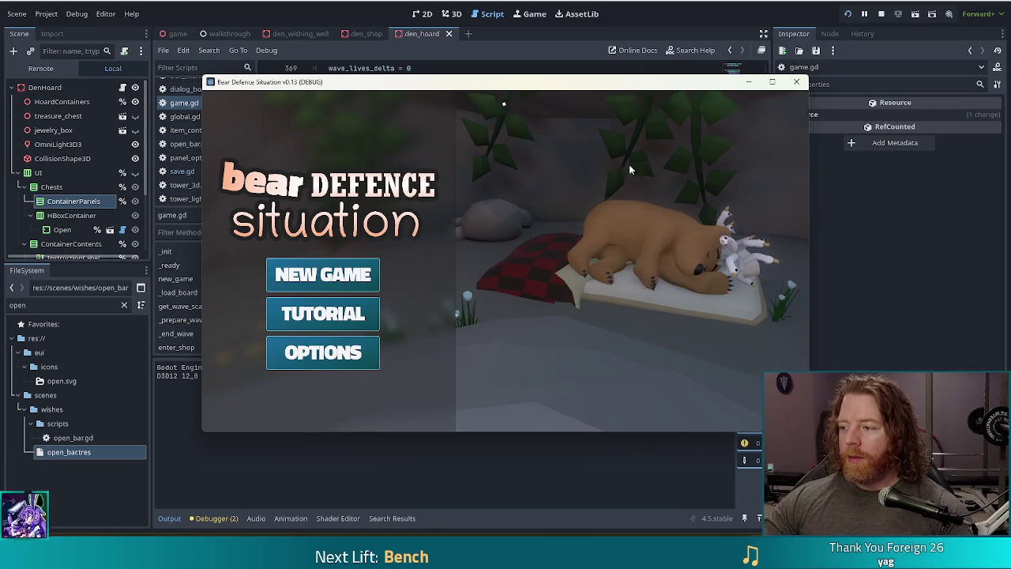
- Start a new game, dismiss all three Wave Complete dialogs without a crash, then stop the run
{"action": "left_click", "coordinate": [323, 274]}
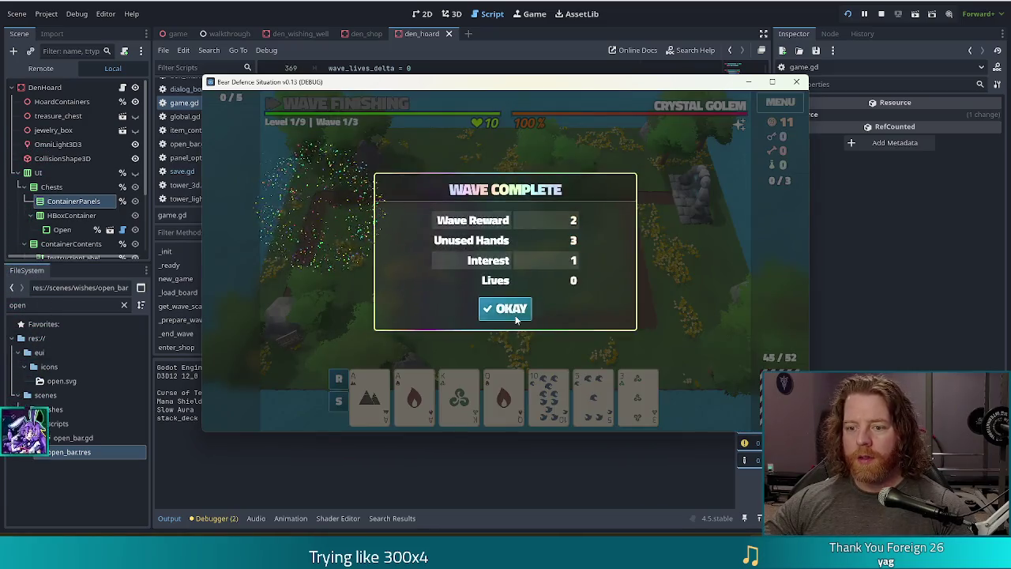
{"action": "left_click", "coordinate": [510, 308]}
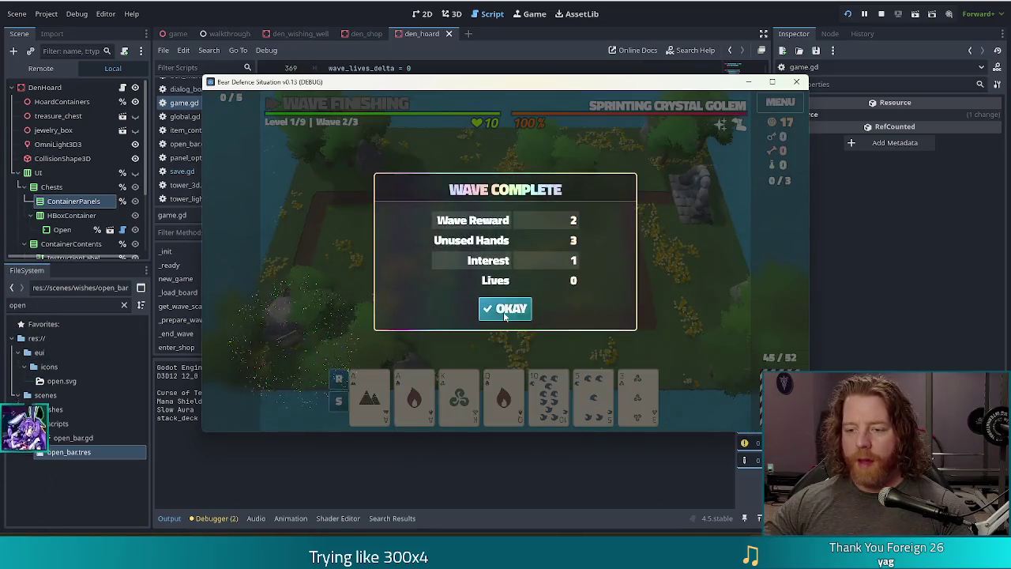
{"action": "left_click", "coordinate": [506, 309]}
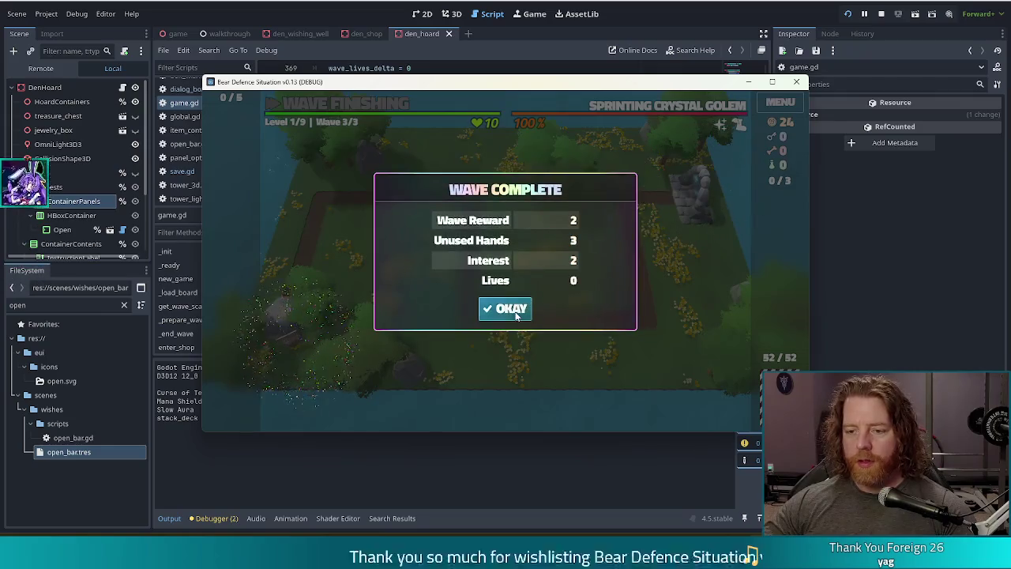
{"action": "left_click", "coordinate": [508, 308]}
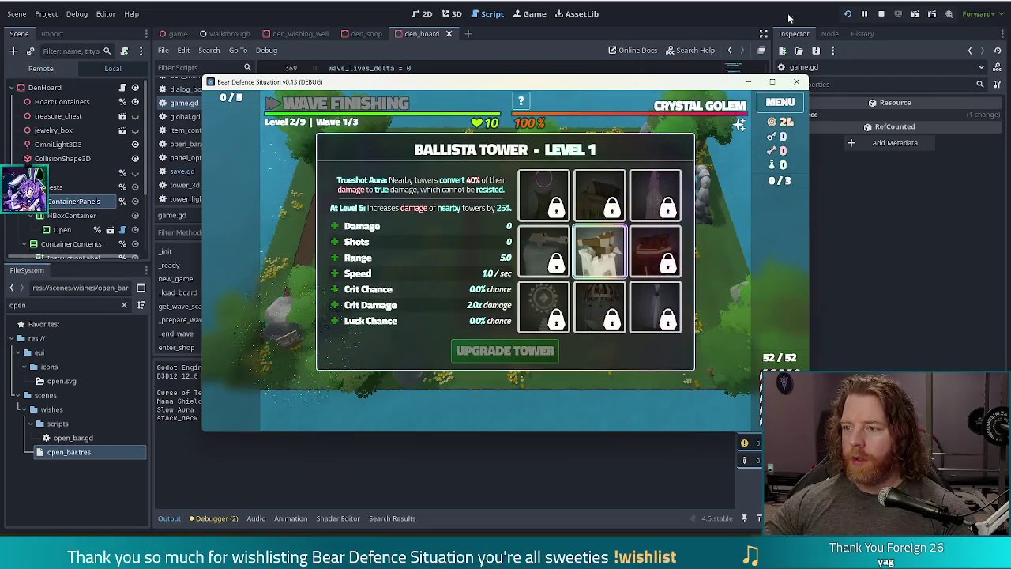
{"action": "left_click", "coordinate": [881, 15]}
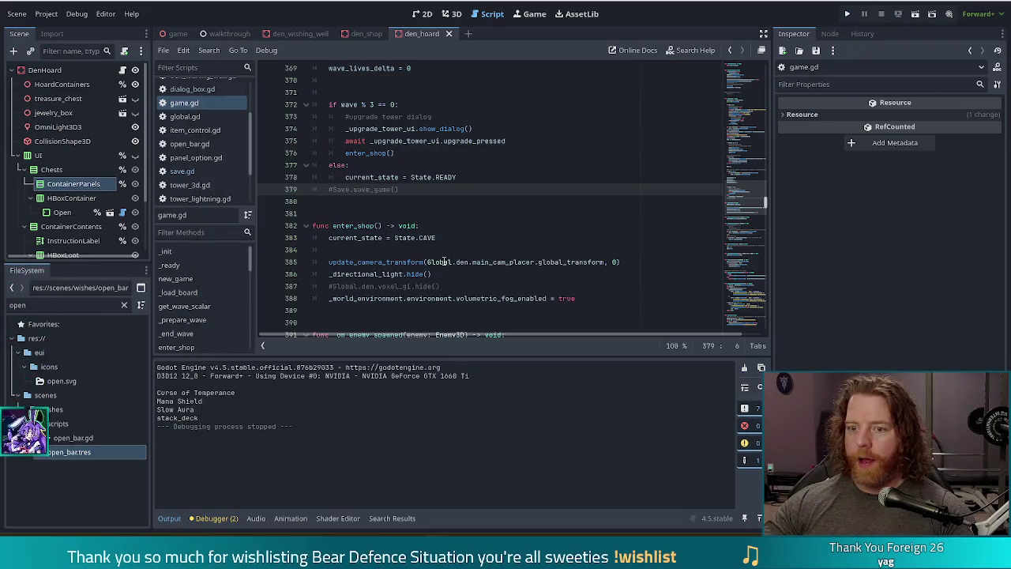
{"action": "left_click", "coordinate": [463, 156]}
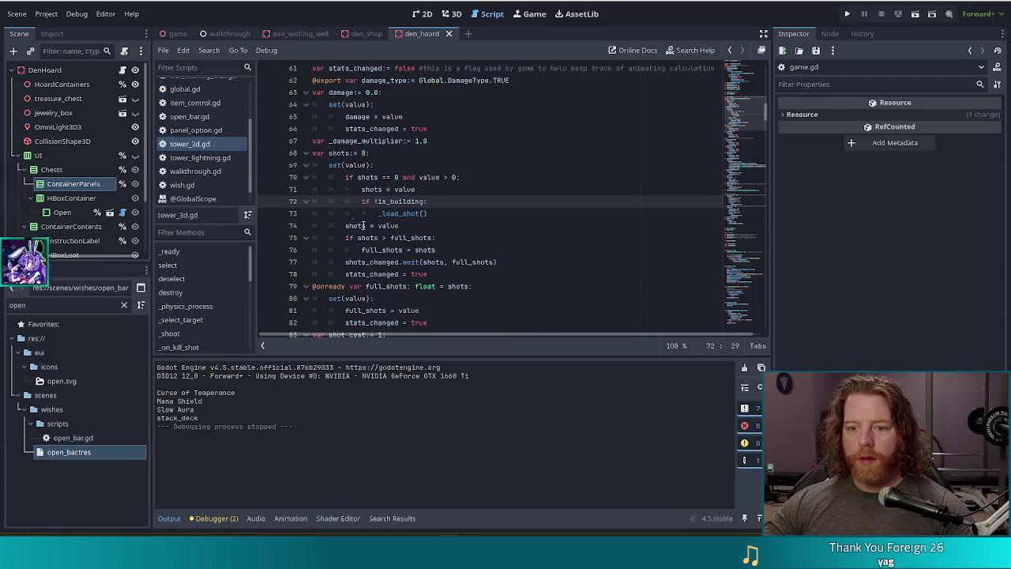
- Add a get() under the shot_cost declaration that returns shot_cost
{"action": "scroll", "coordinate": [474, 276], "scroll_direction": "down", "scroll_amount": 2}
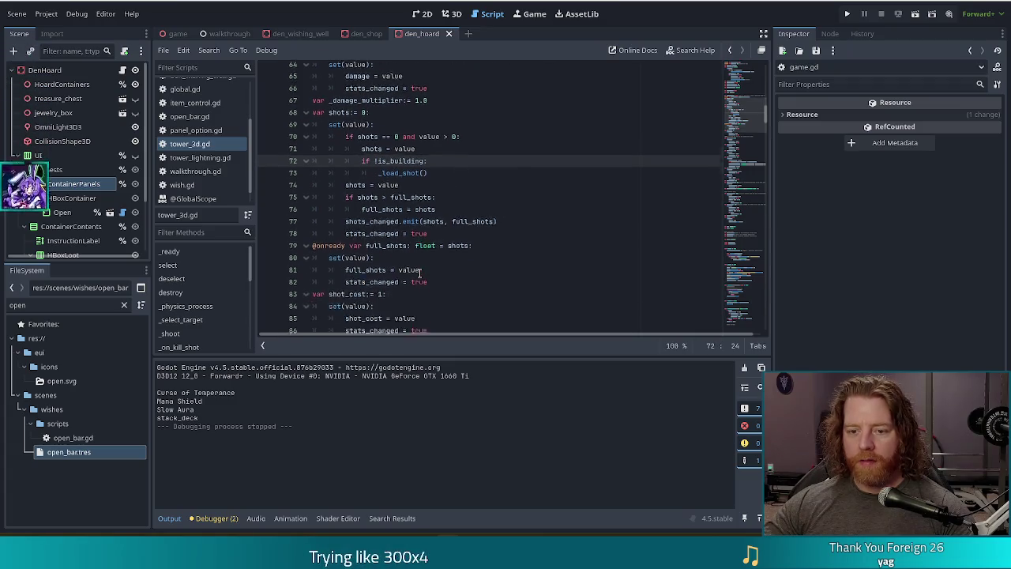
{"action": "scroll", "coordinate": [395, 264], "scroll_direction": "down", "scroll_amount": 1}
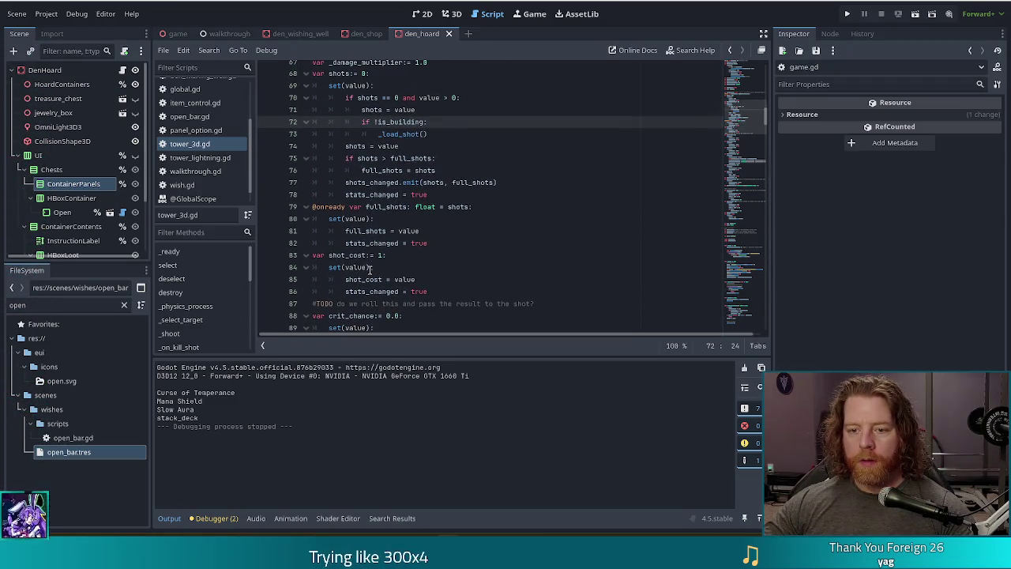
{"action": "left_click", "coordinate": [423, 289]}
{"action": "scroll", "coordinate": [458, 285], "scroll_direction": "down", "scroll_amount": 1}
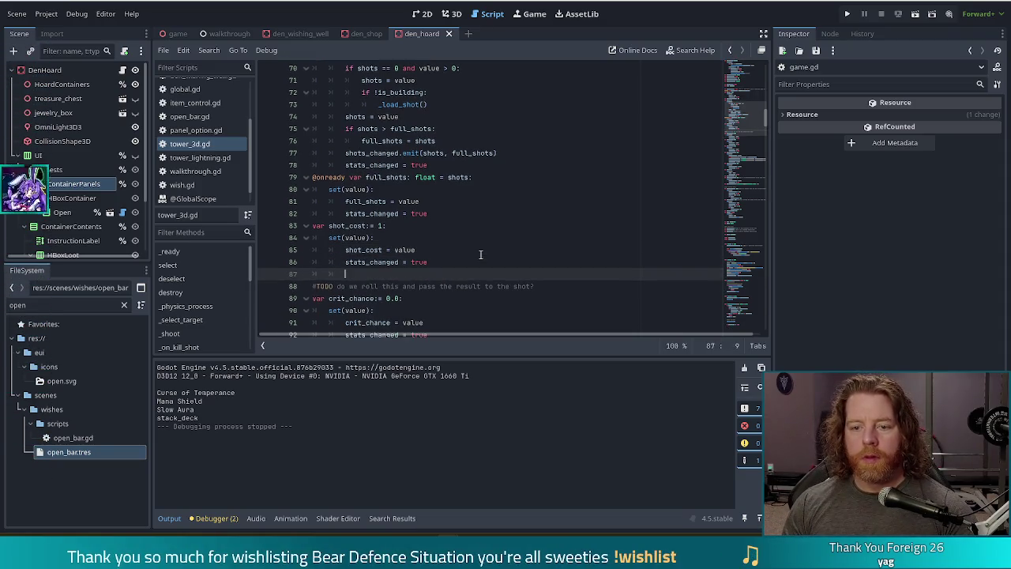
{"action": "key", "text": "Up"}
{"action": "key", "text": "Up"}
{"action": "key", "text": "Up"}
{"action": "key", "text": "Return"}
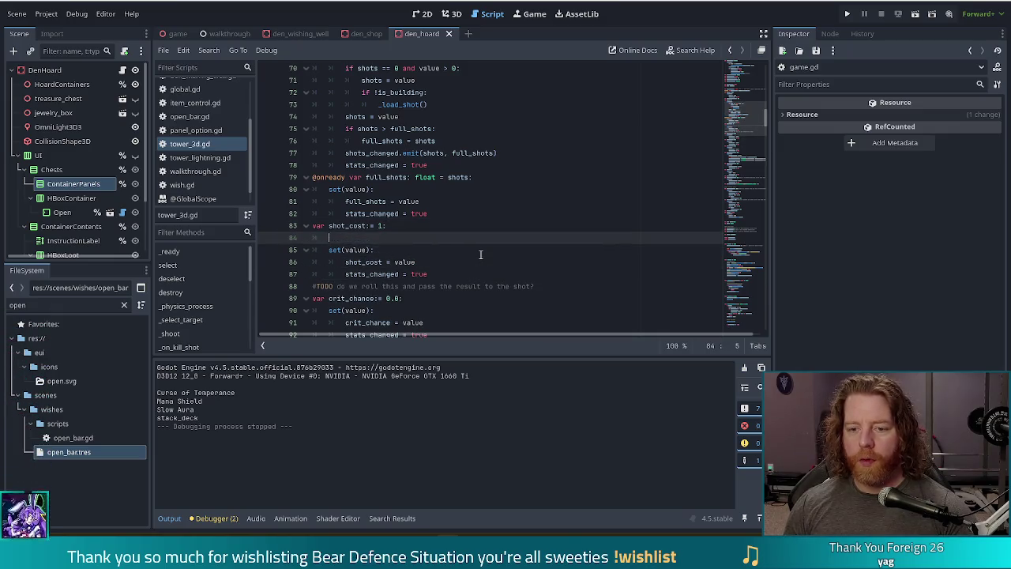
{"action": "type", "text": "get():"}
{"action": "key", "text": "Return"}
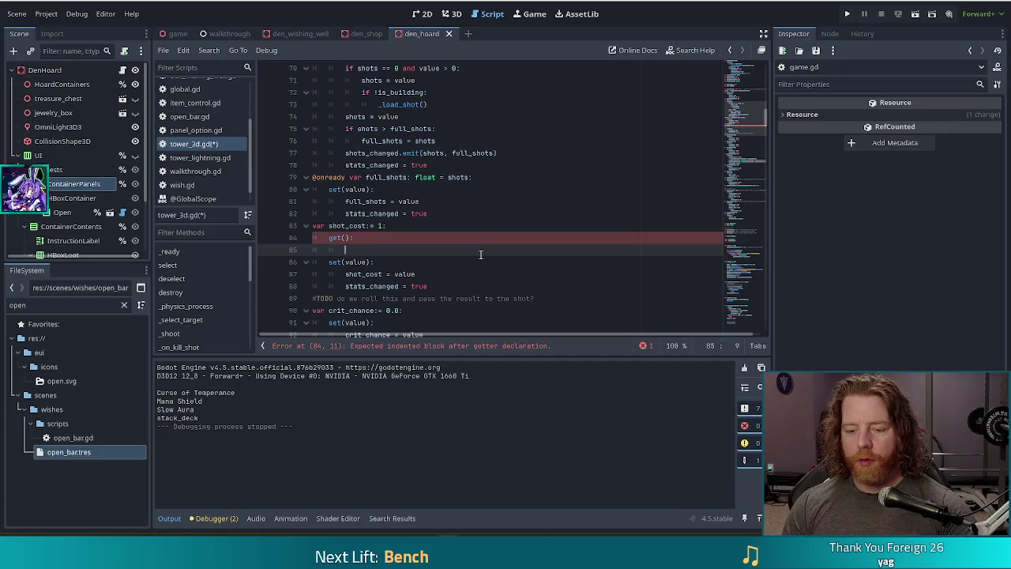
{"action": "type", "text": "ot"}
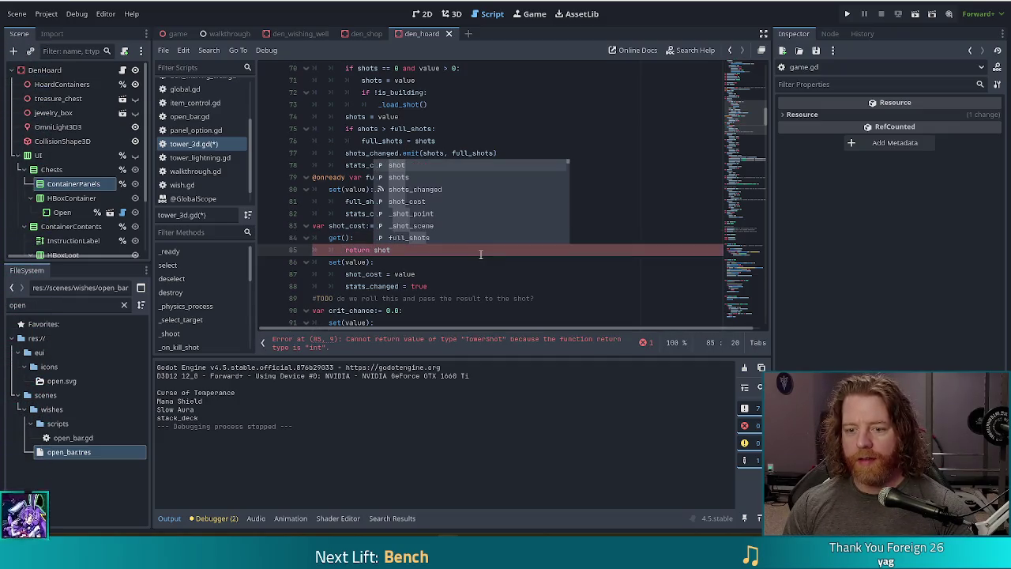
{"action": "type", "text": "_co"}
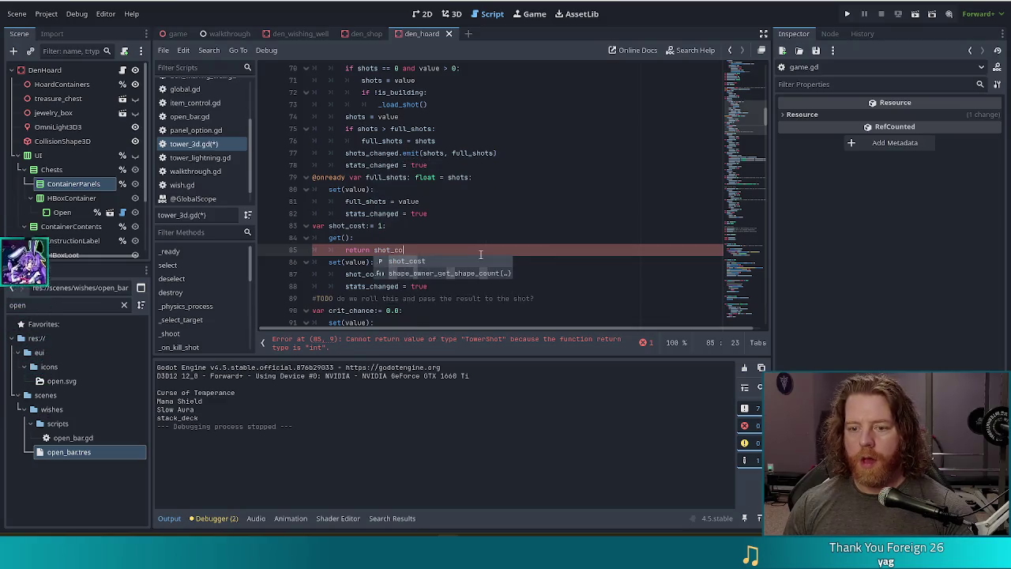
{"action": "key", "text": "Return"}
{"action": "key", "text": "Up"}
- Insert an if Global.game.free_shots: check in the getter that returns 0
{"action": "key", "text": "Return"}
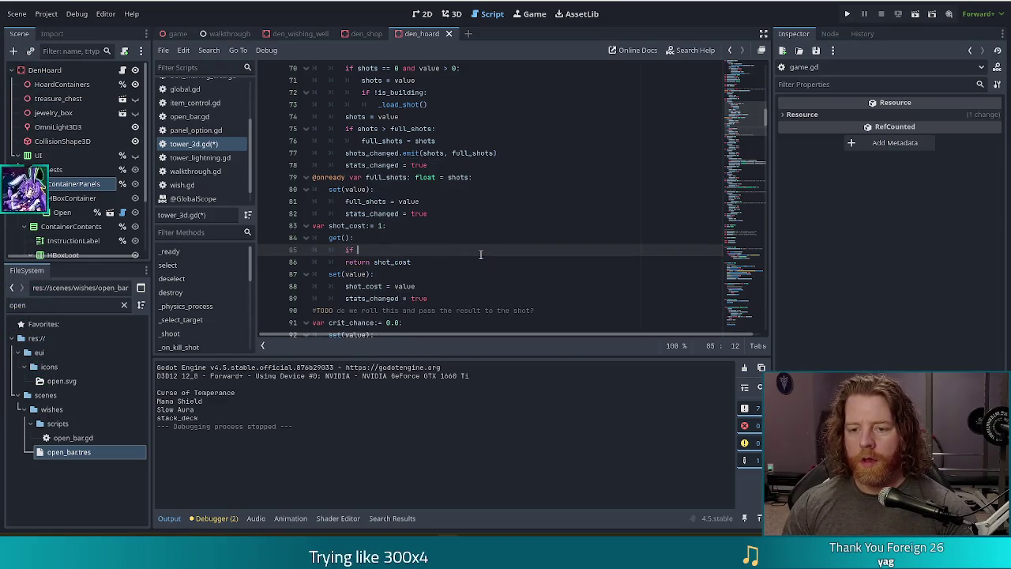
{"action": "type", "text": "Global.game.fdre"}
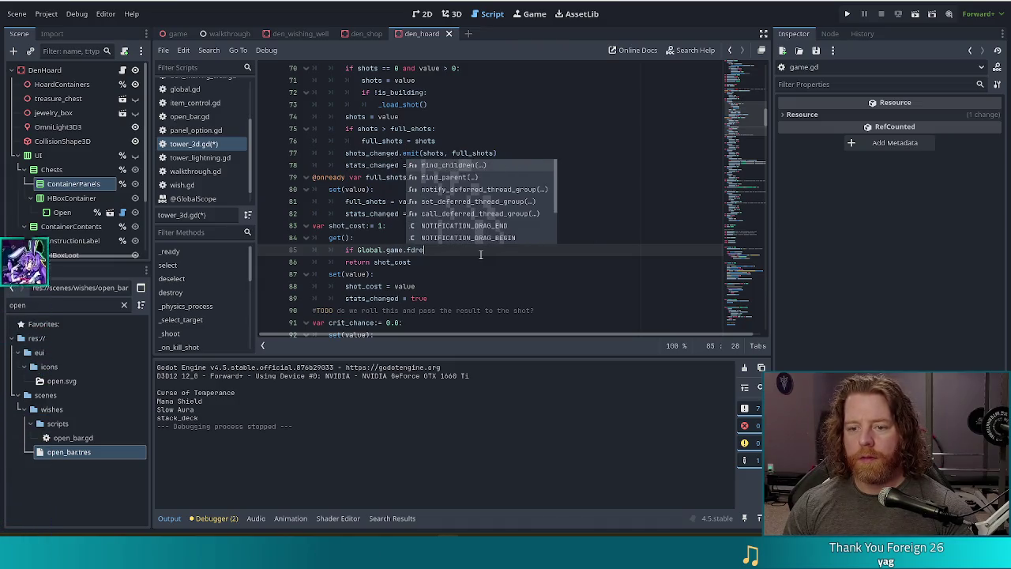
{"action": "key", "text": "BackSpace"}
{"action": "key", "text": "BackSpace"}
{"action": "key", "text": "BackSpace"}
{"action": "type", "text": "re"}
{"action": "key", "text": "Return"}
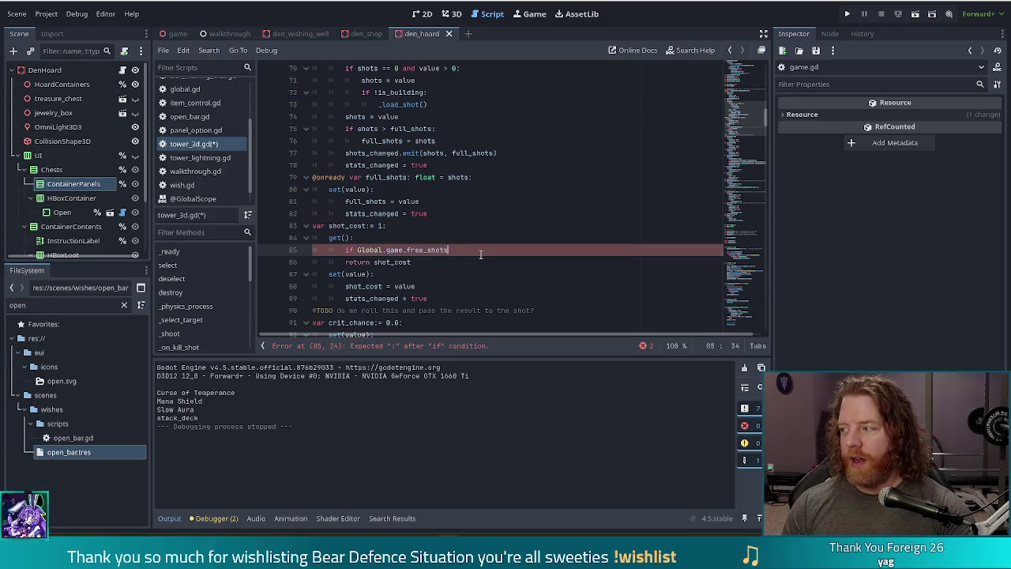
{"action": "type", "text": ":"}
{"action": "key", "text": "Return"}
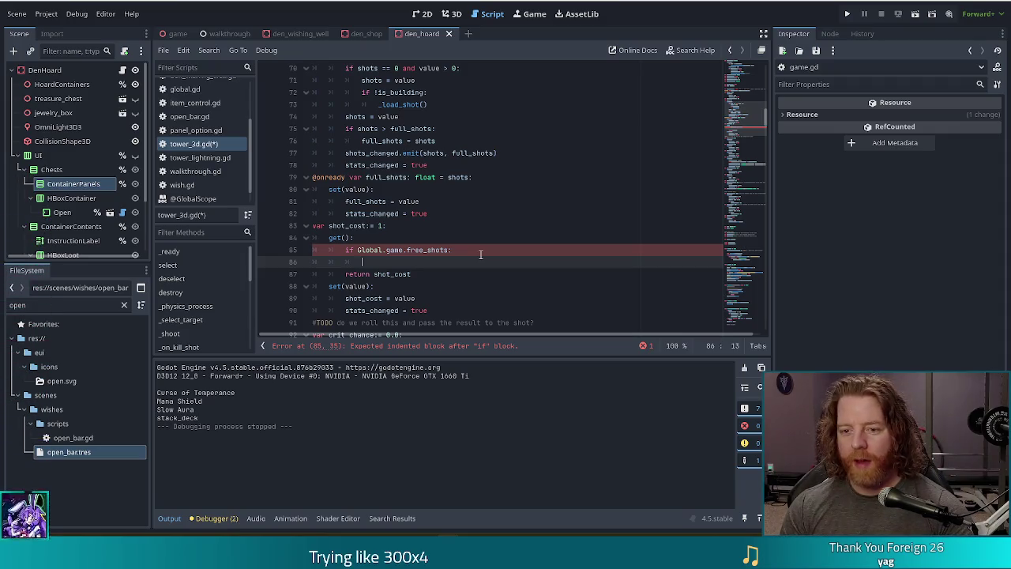
{"action": "type", "text": "return 0"}
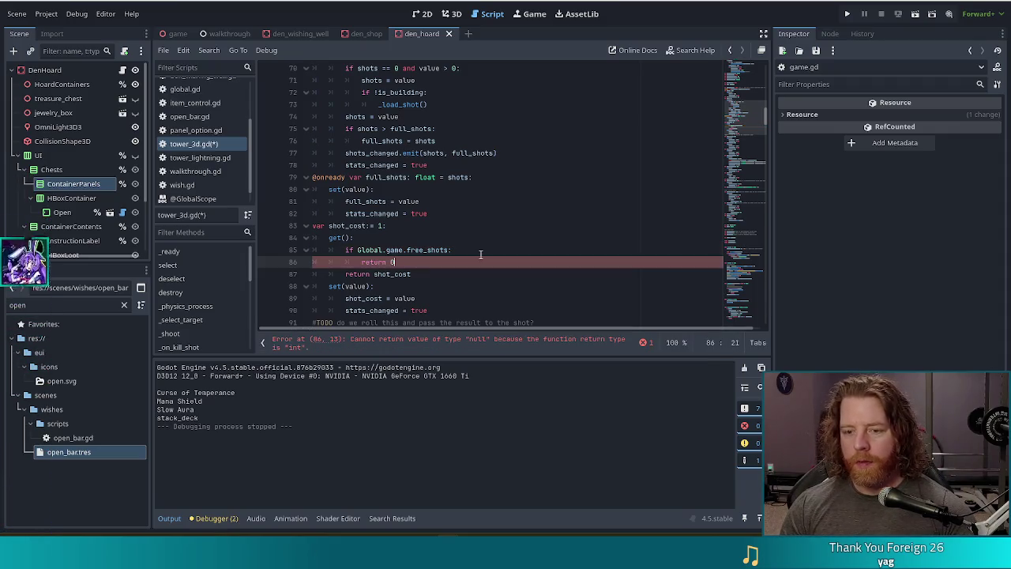
- Save tower_3d.gd, review the free_shots condition and run the project with F5
{"action": "key", "text": "ctrl+s"}
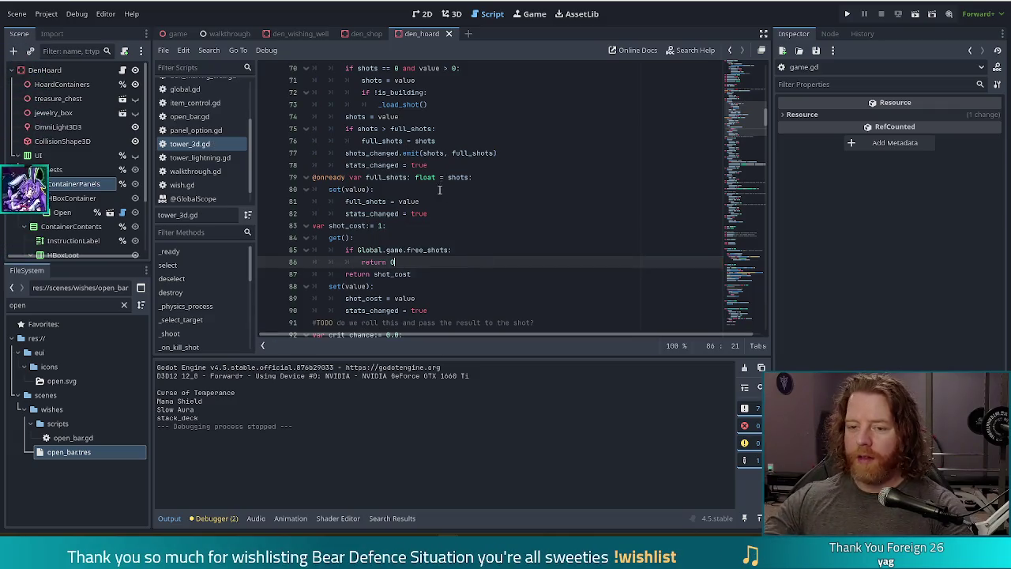
{"action": "left_click", "coordinate": [420, 251]}
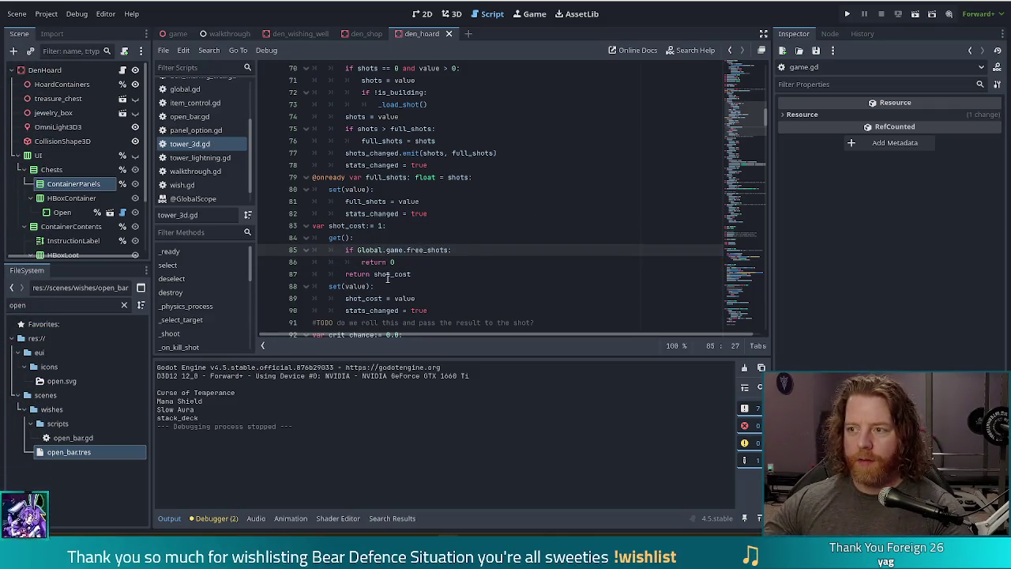
{"action": "key", "text": "F5"}
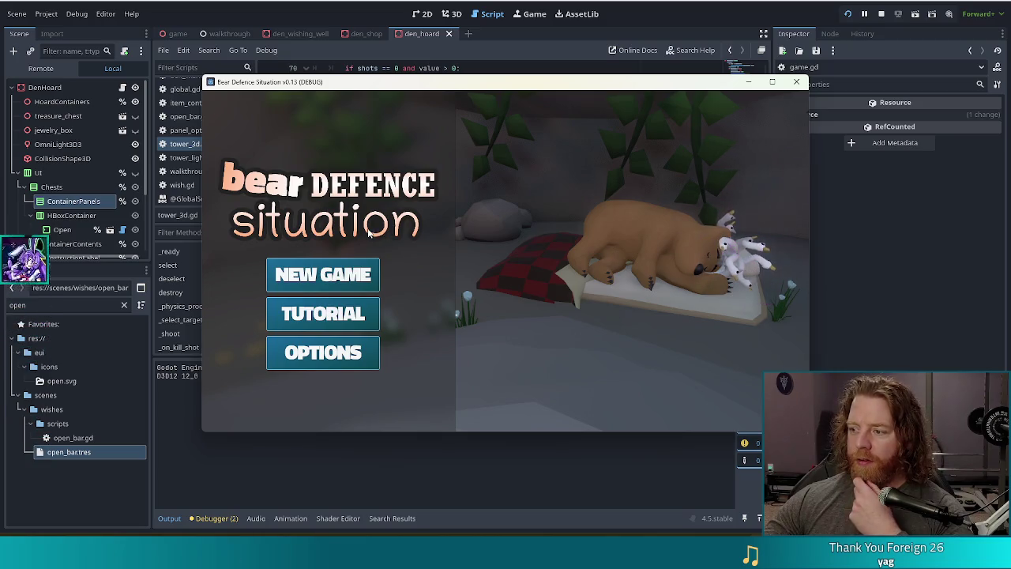
- Start a new game and enter add_wish open_bar in the developer console
{"action": "left_click", "coordinate": [336, 277]}
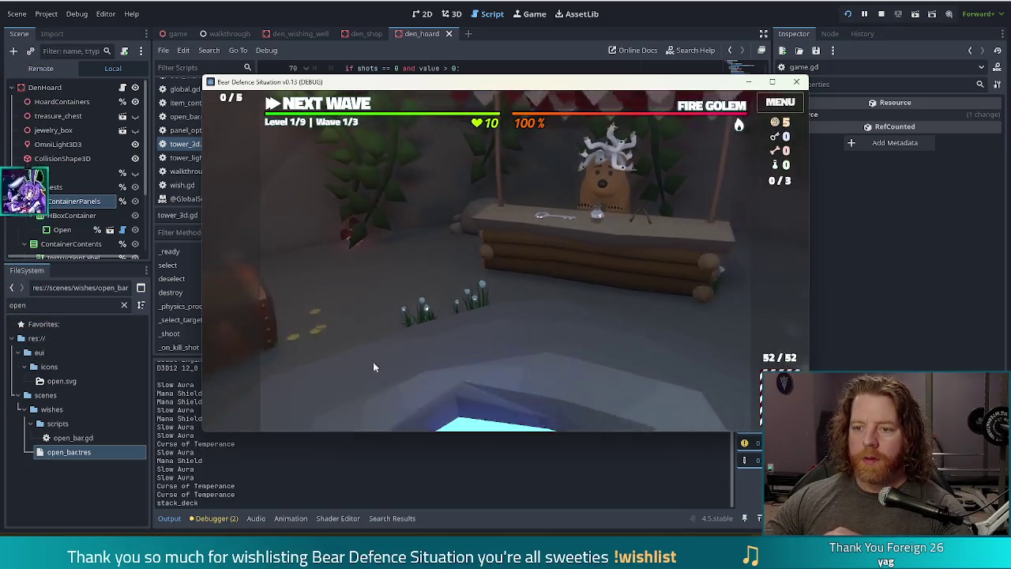
{"action": "key", "text": "grave"}
{"action": "type", "text": "a"}
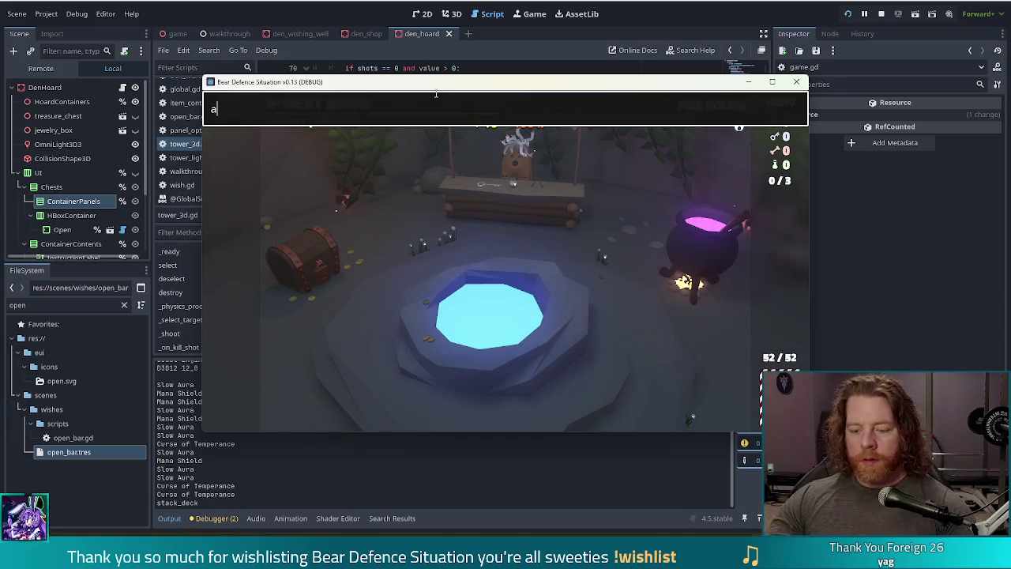
{"action": "type", "text": "dd_wish open"}
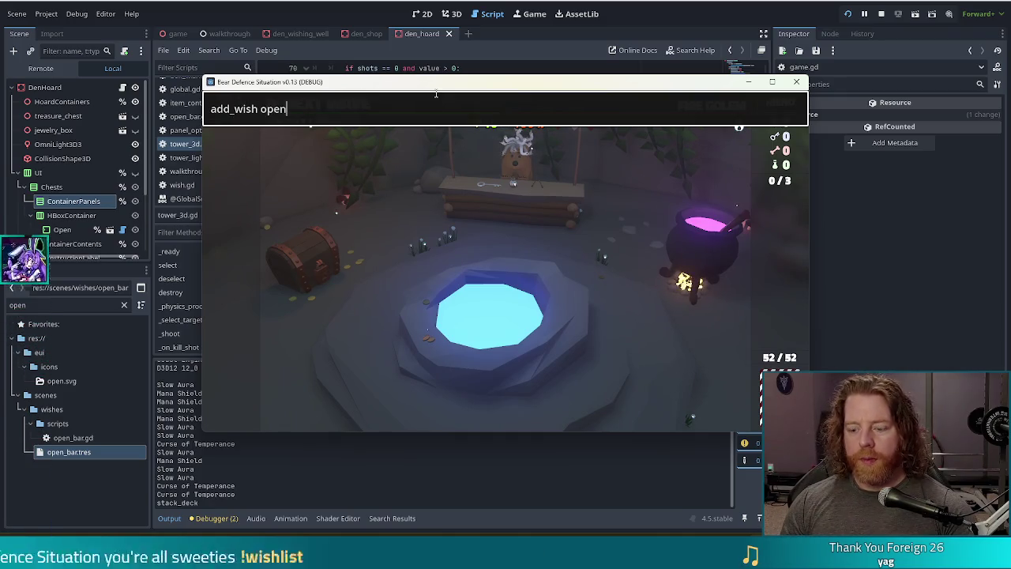
{"action": "type", "text": "_bar"}
{"action": "key", "text": "Return"}
{"action": "key", "text": "grave"}
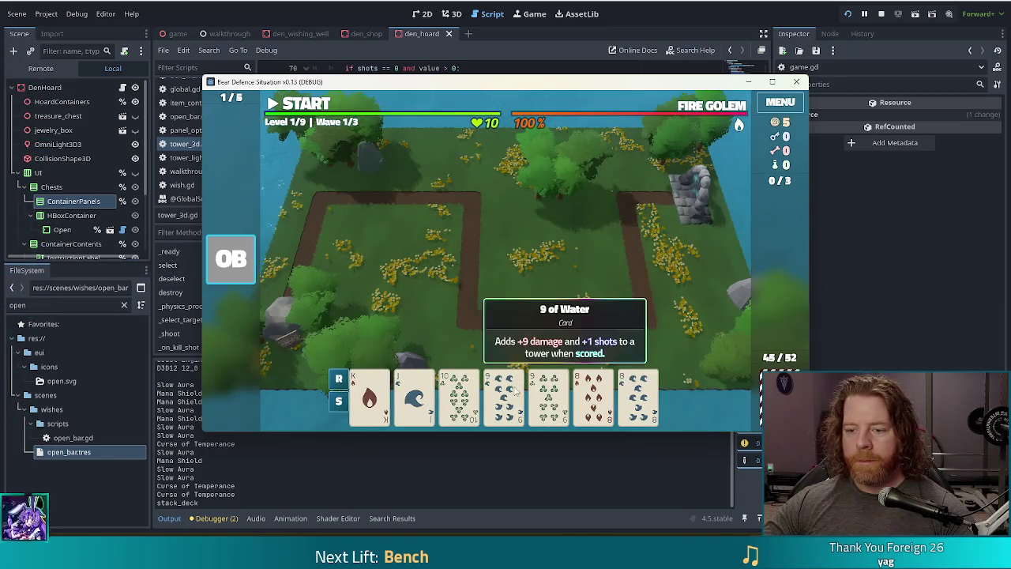
- Build a ballista from a pair of nines and start the first wave
{"action": "left_click", "coordinate": [503, 395]}
{"action": "left_click", "coordinate": [542, 399]}
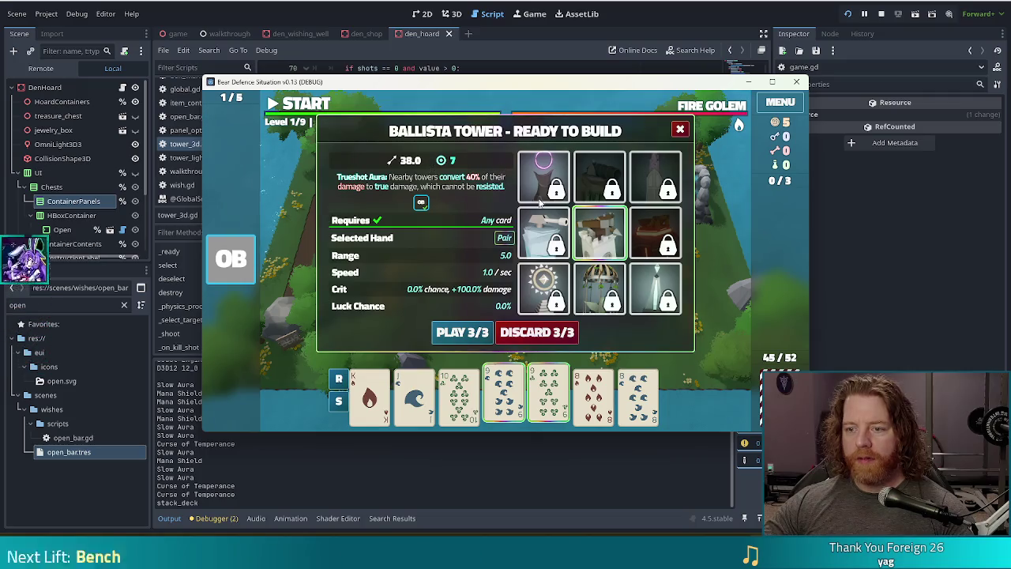
{"action": "left_click", "coordinate": [474, 333]}
{"action": "left_click", "coordinate": [595, 266]}
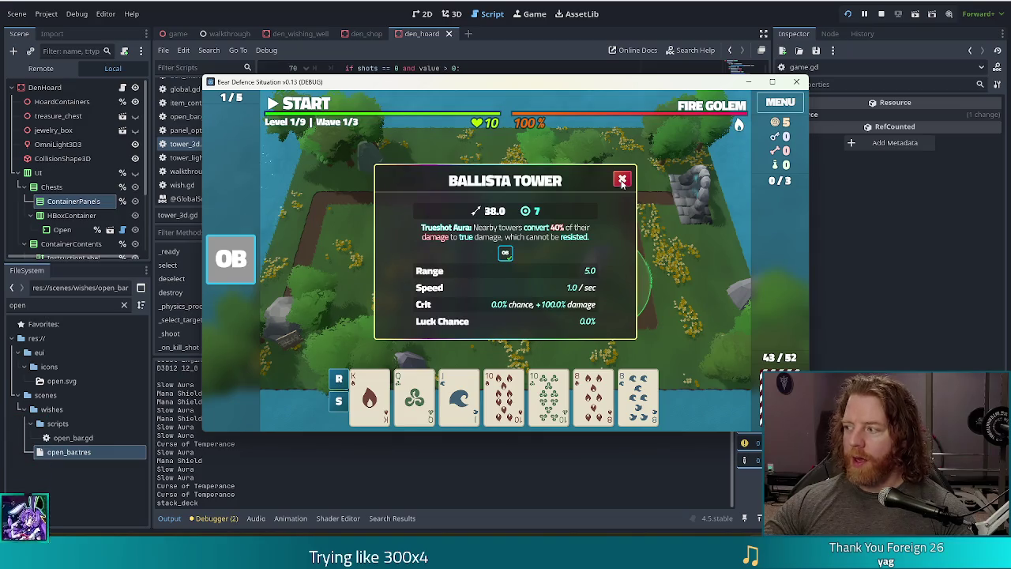
{"action": "left_click", "coordinate": [622, 181]}
{"action": "left_click", "coordinate": [311, 111]}
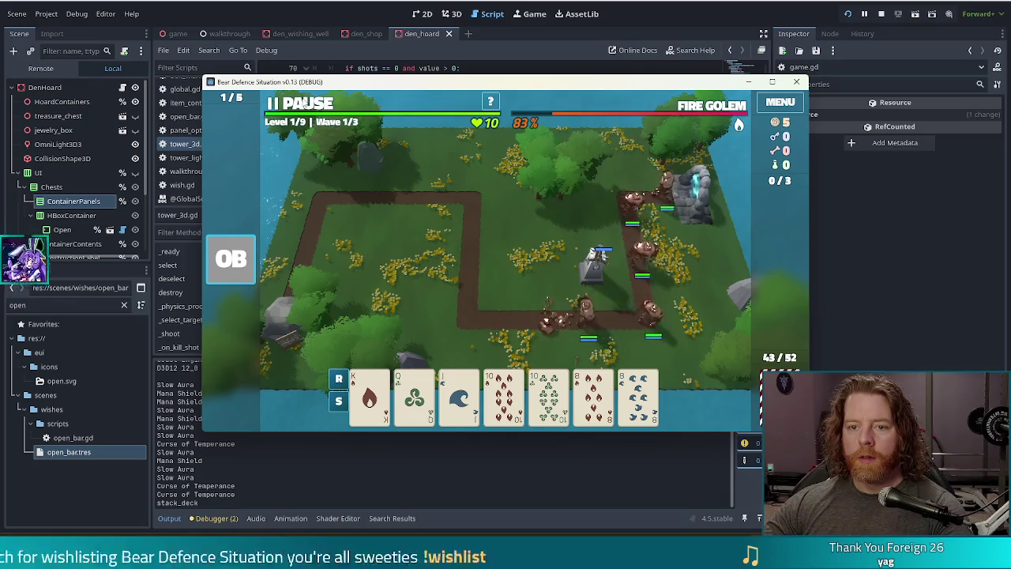
- Pause, build a second ballista from a pair of tens near the centre, then finish the wave
{"action": "left_click", "coordinate": [304, 103]}
{"action": "left_click", "coordinate": [504, 396]}
{"action": "left_click", "coordinate": [548, 395]}
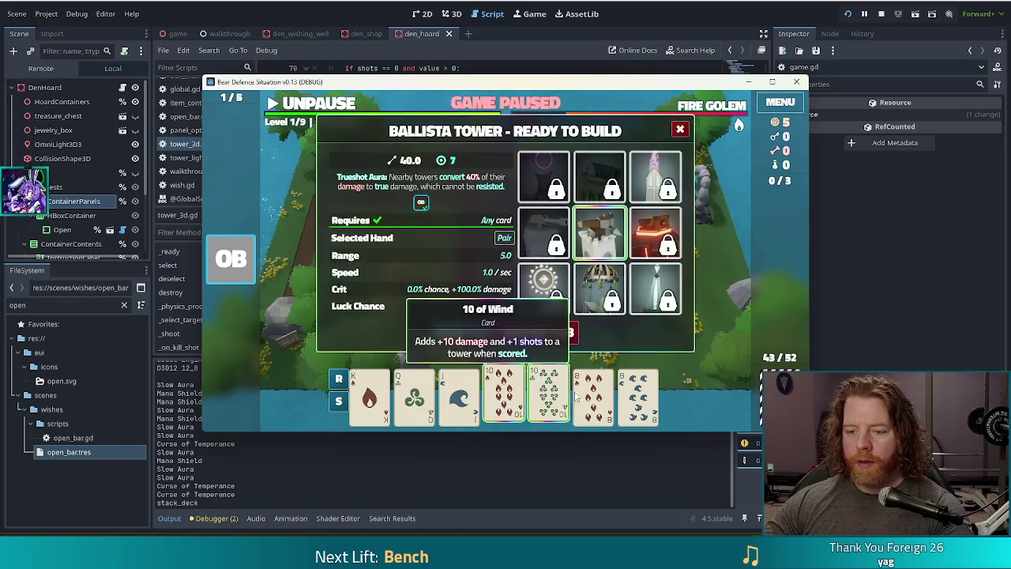
{"action": "left_click", "coordinate": [462, 332]}
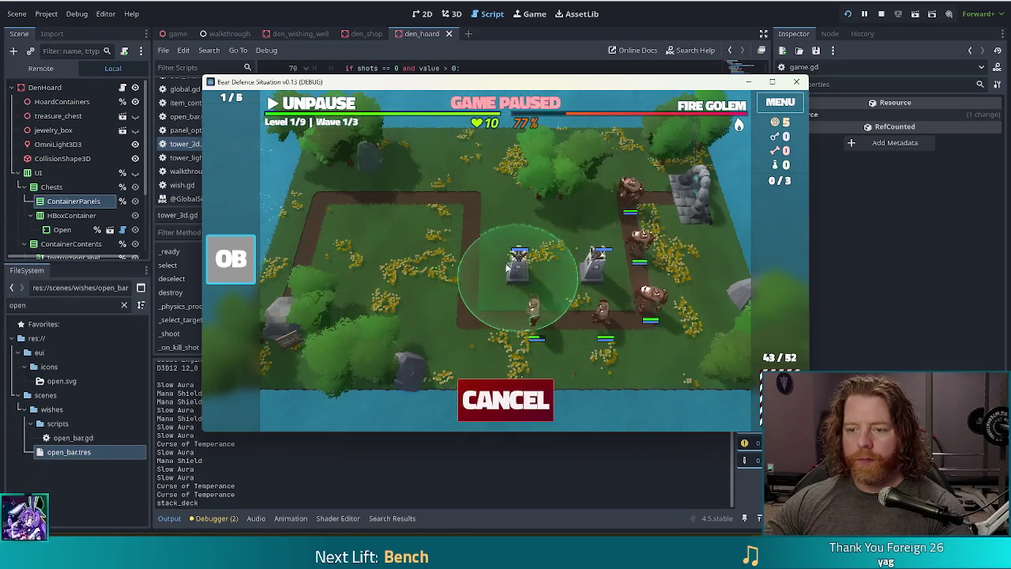
{"action": "left_click", "coordinate": [421, 232]}
{"action": "key", "text": "space"}
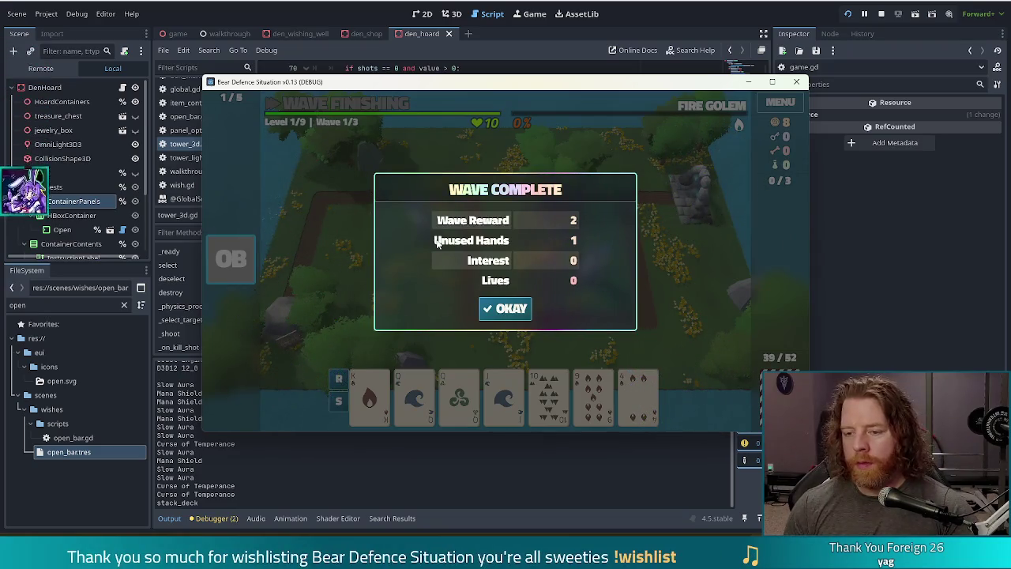
{"action": "left_click", "coordinate": [507, 310]}
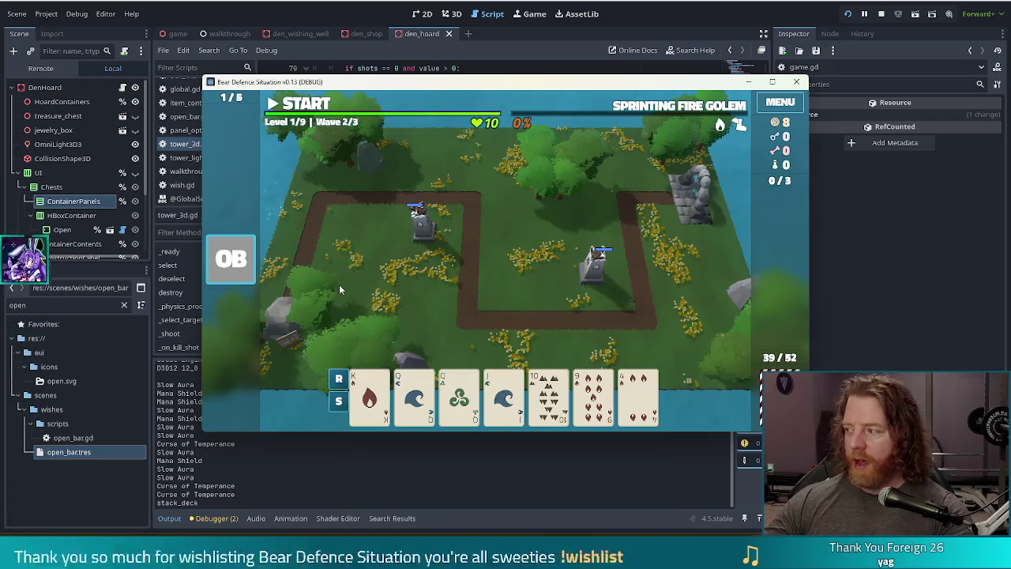
- Start wave 2, add a single-card ballista at the upper left, clear the wave and stop the game
{"action": "key", "text": "space"}
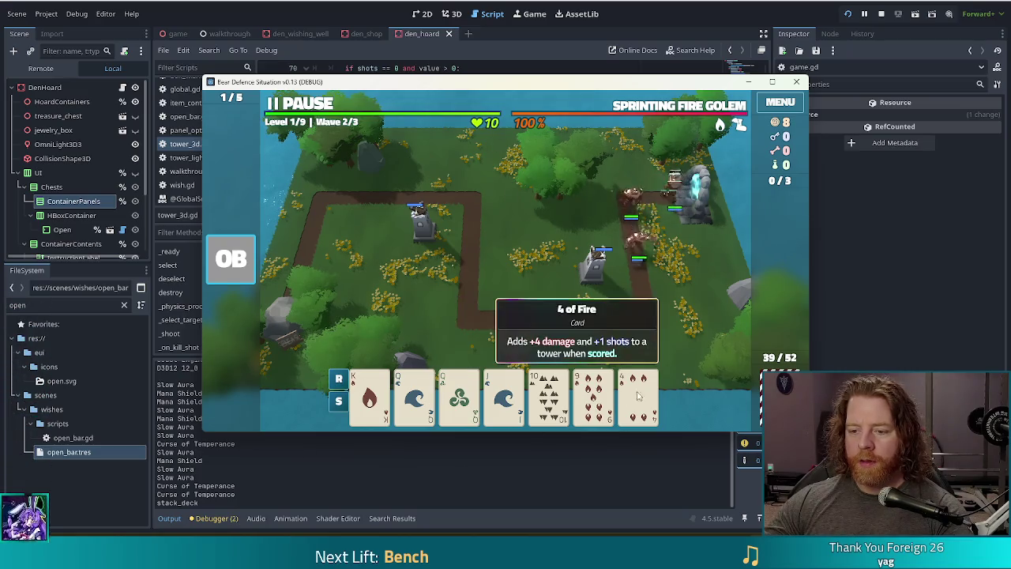
{"action": "key", "text": "b"}
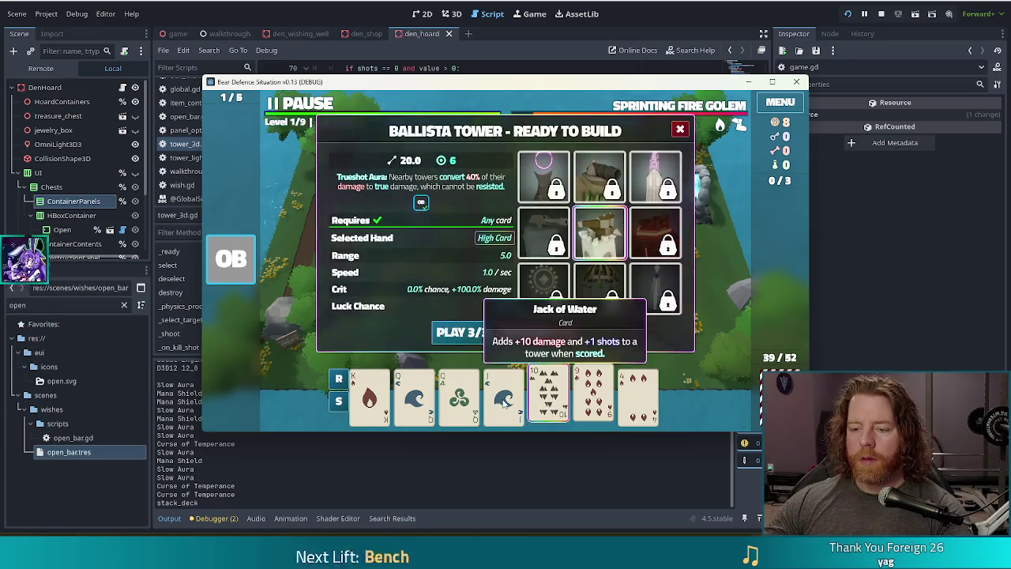
{"action": "left_click", "coordinate": [459, 395]}
{"action": "left_click", "coordinate": [461, 332]}
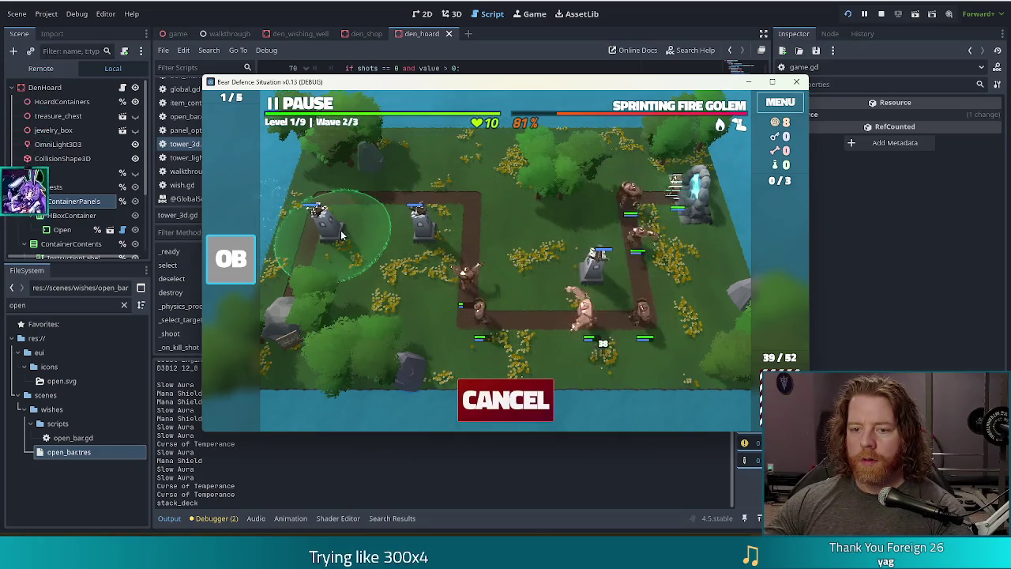
{"action": "left_click", "coordinate": [348, 225]}
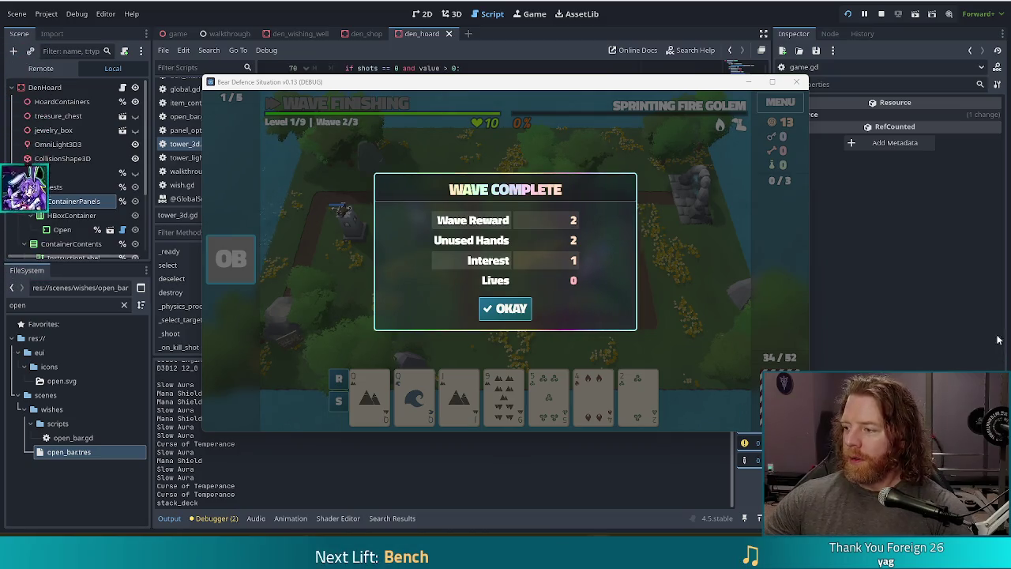
{"action": "left_click", "coordinate": [506, 309]}
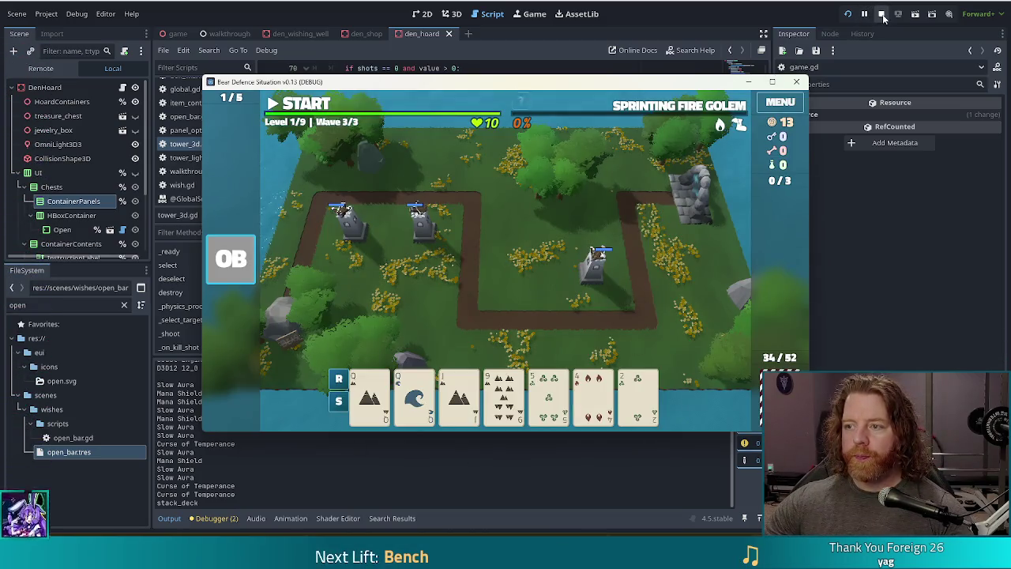
{"action": "left_click", "coordinate": [882, 14]}
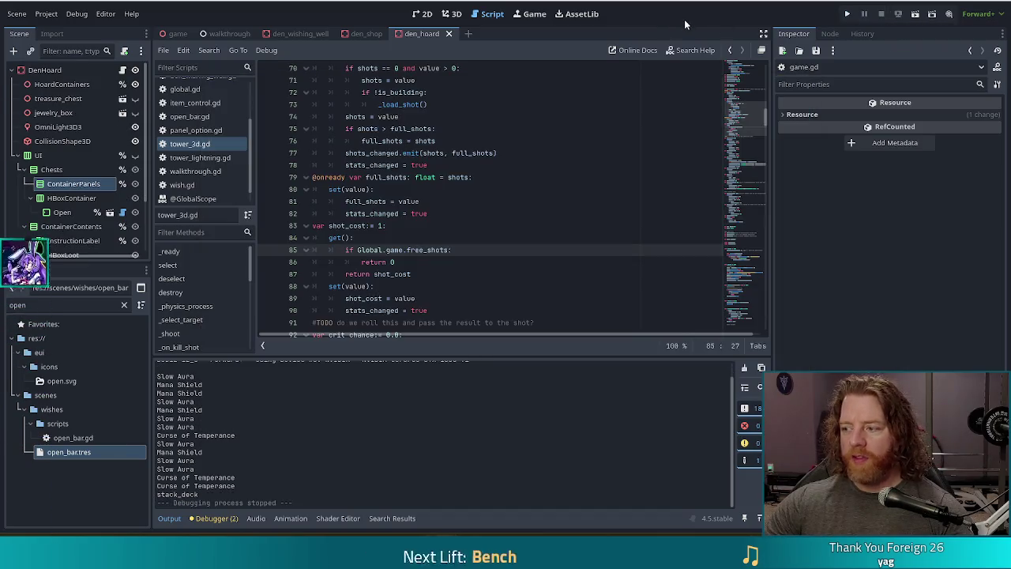
- Check the return shot_cost line, then filter the FileSystem for 'girlboss'
{"action": "left_click", "coordinate": [554, 278]}
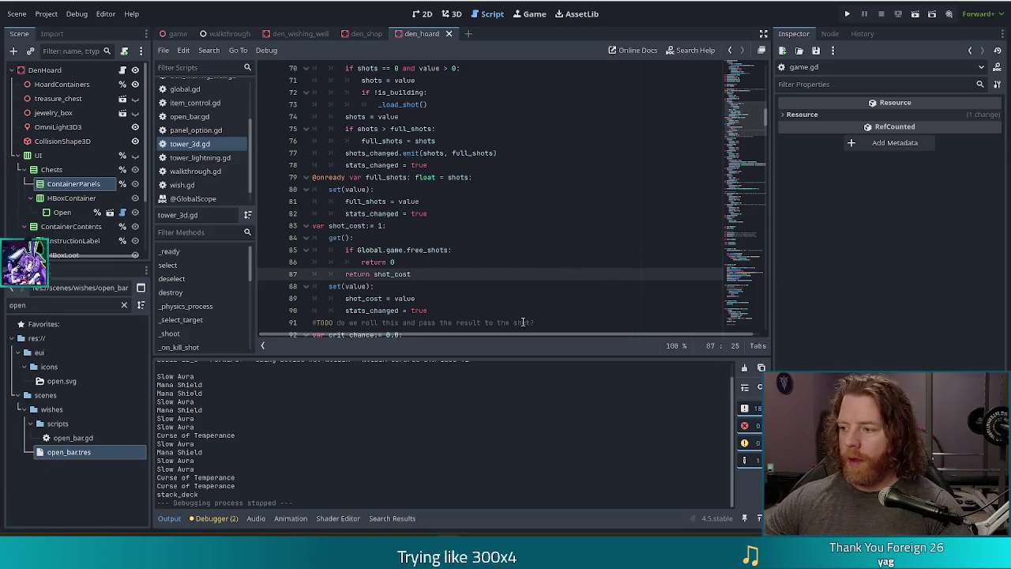
{"action": "left_click", "coordinate": [4, 304]}
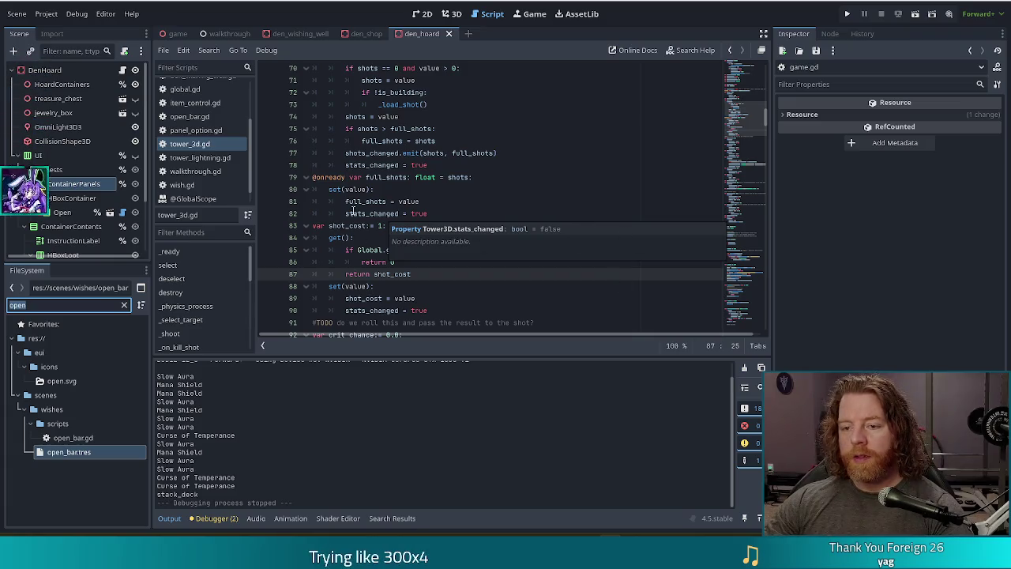
{"action": "key", "text": "ctrl+z"}
{"action": "double_click", "coordinate": [16, 305]}
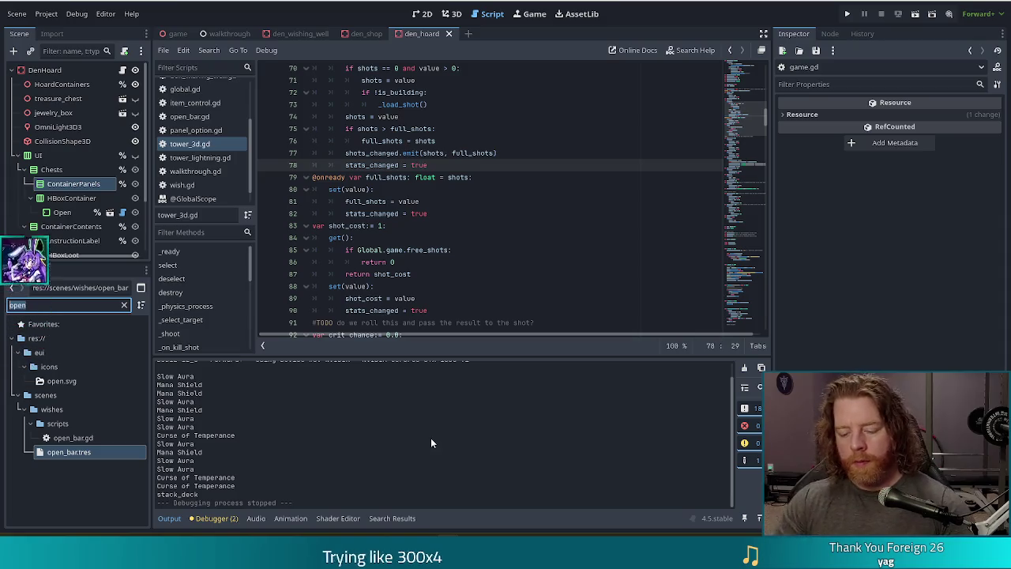
{"action": "type", "text": "girlboss"}
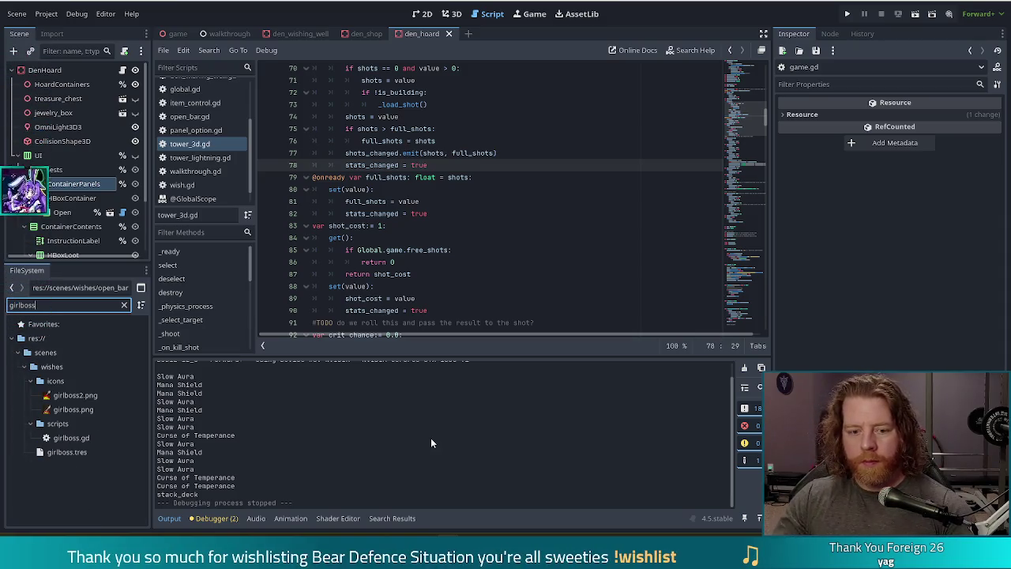
- Open girlboss.gd and paste in the process_card stub copied from wish.gd
{"action": "double_click", "coordinate": [71, 438]}
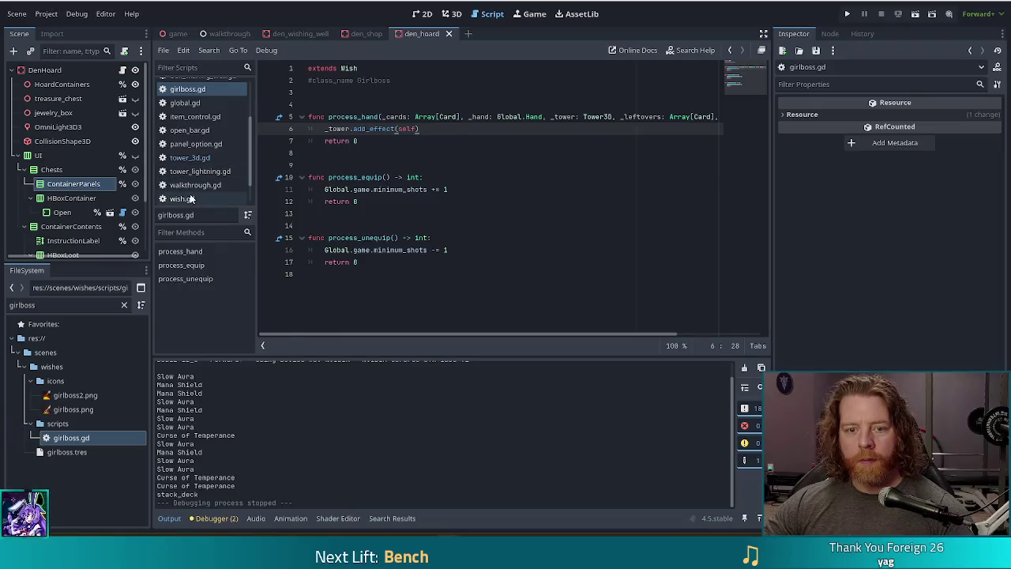
{"action": "left_click", "coordinate": [392, 200]}
{"action": "key", "text": "Up"}
{"action": "key", "text": "Up"}
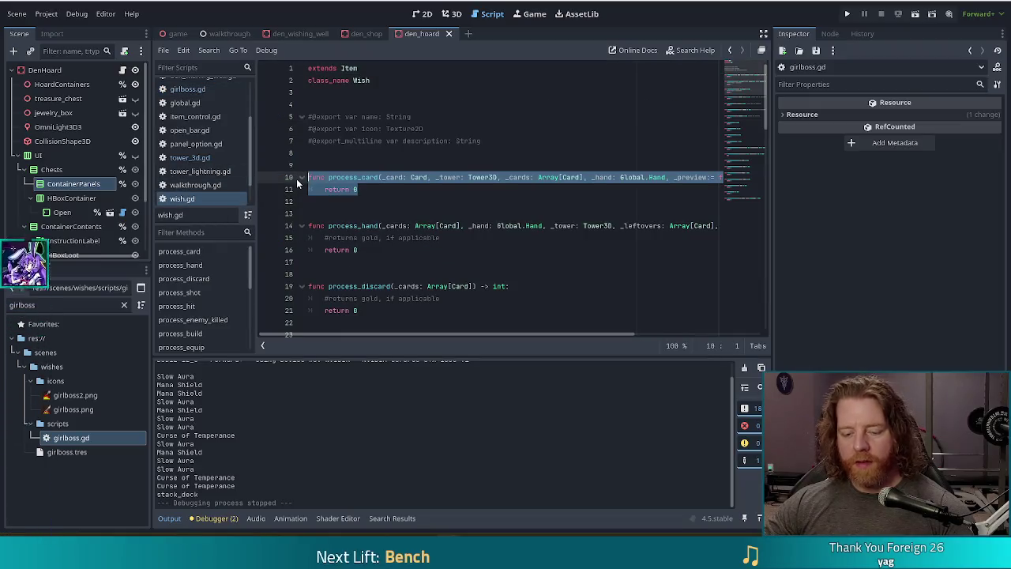
{"action": "key", "text": "ctrl+Home"}
{"action": "key", "text": "alt+Left"}
{"action": "key", "text": "Up"}
{"action": "key", "text": "Up"}
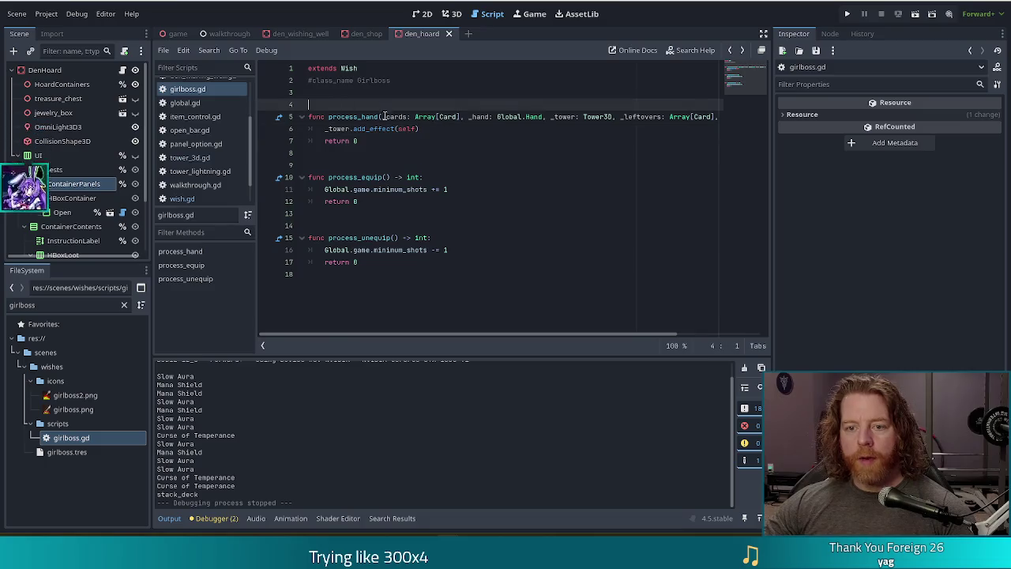
{"action": "key", "text": "ctrl+v"}
{"action": "key", "text": "Return"}
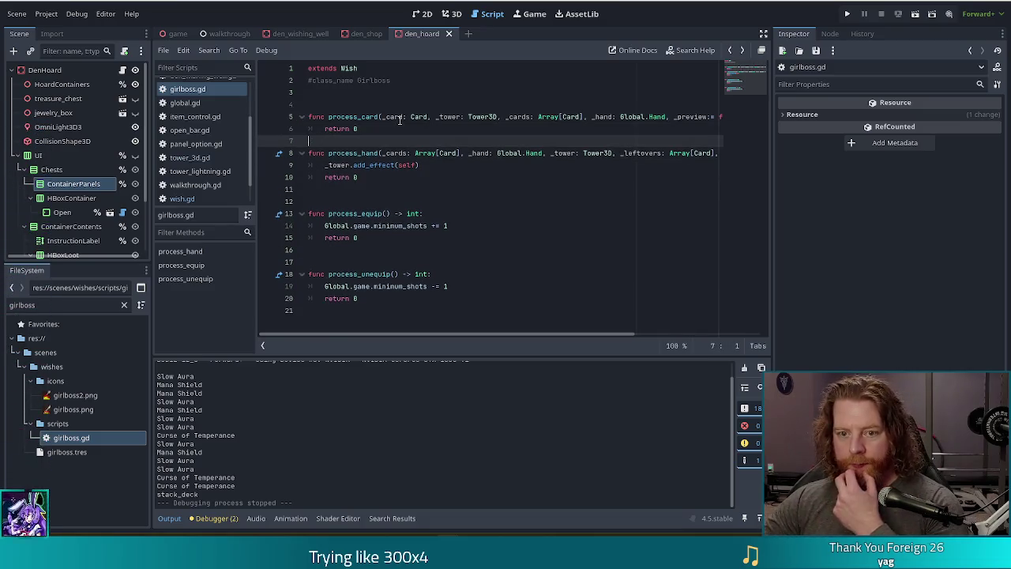
- Delete the old hand and equip functions from girlboss.gd and save it
{"action": "left_click_drag", "start_coordinate": [367, 298], "coordinate": [237, 132]}
{"action": "key", "text": "BackSpace"}
{"action": "key", "text": "ctrl+s"}
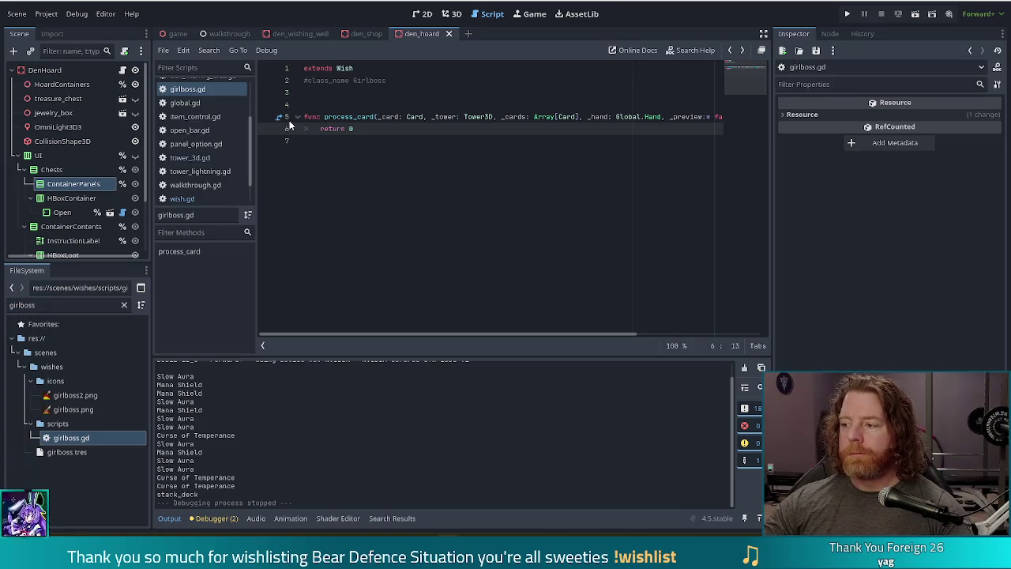
- Open the girlboss wish resource and clear its old description, discarding a first 'Queens double' draft
{"action": "left_click", "coordinate": [63, 452]}
{"action": "left_click", "coordinate": [856, 181]}
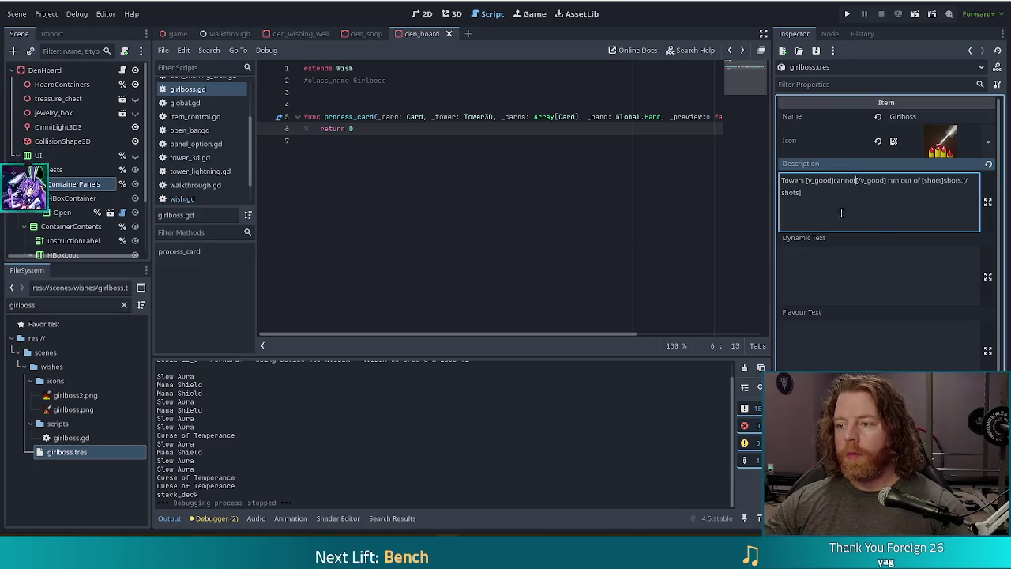
{"action": "key", "text": "ctrl+a"}
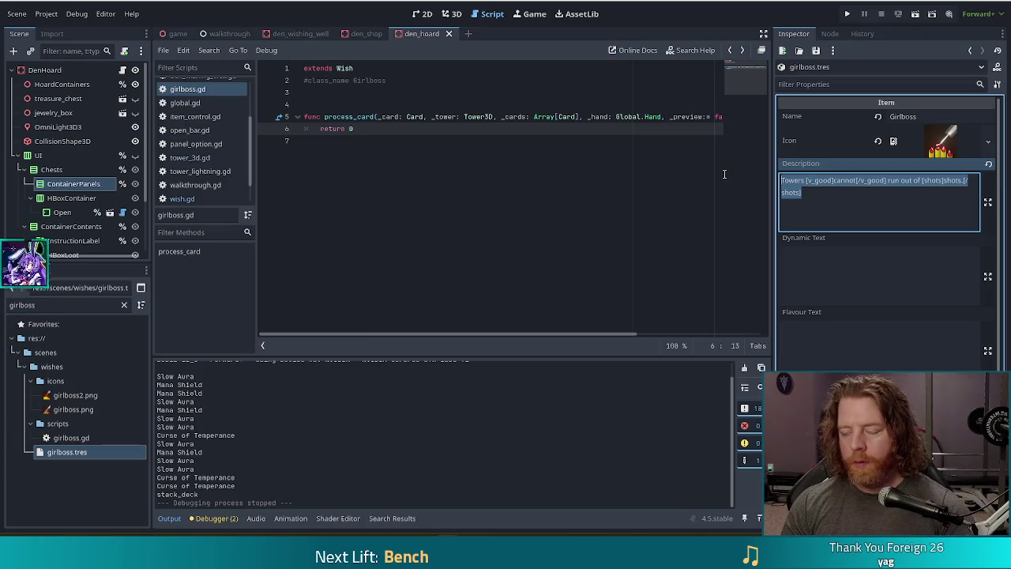
{"action": "type", "text": "Quenn"}
{"action": "key", "text": "BackSpace"}
{"action": "key", "text": "BackSpace"}
{"action": "type", "text": "en"}
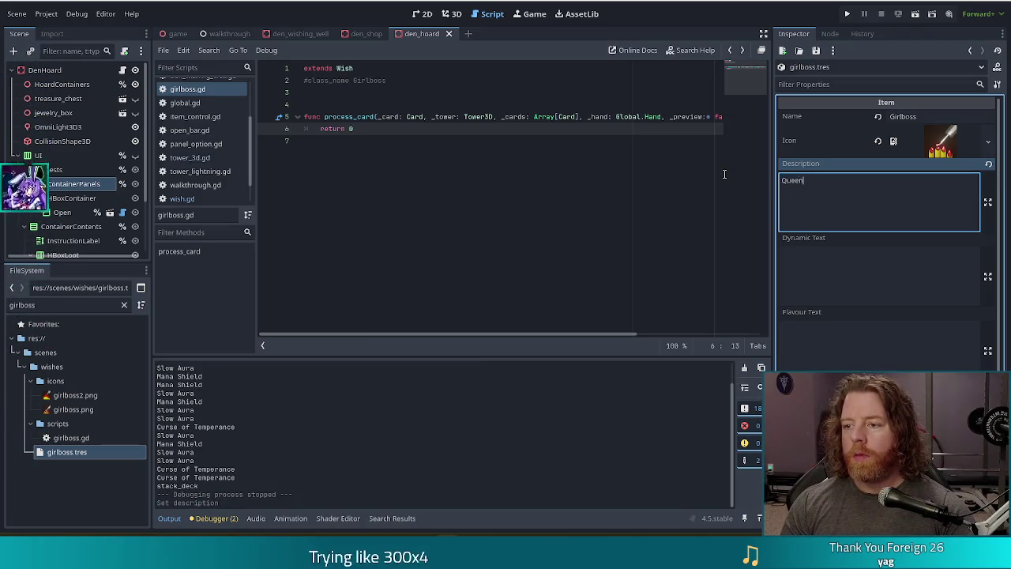
{"action": "type", "text": "s double th"}
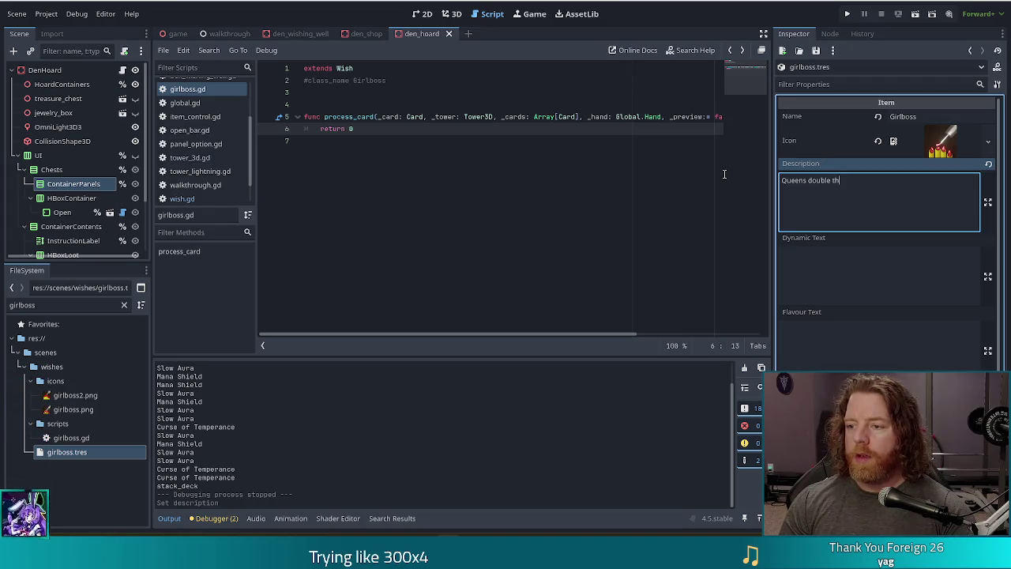
{"action": "type", "text": "e damage of tow"}
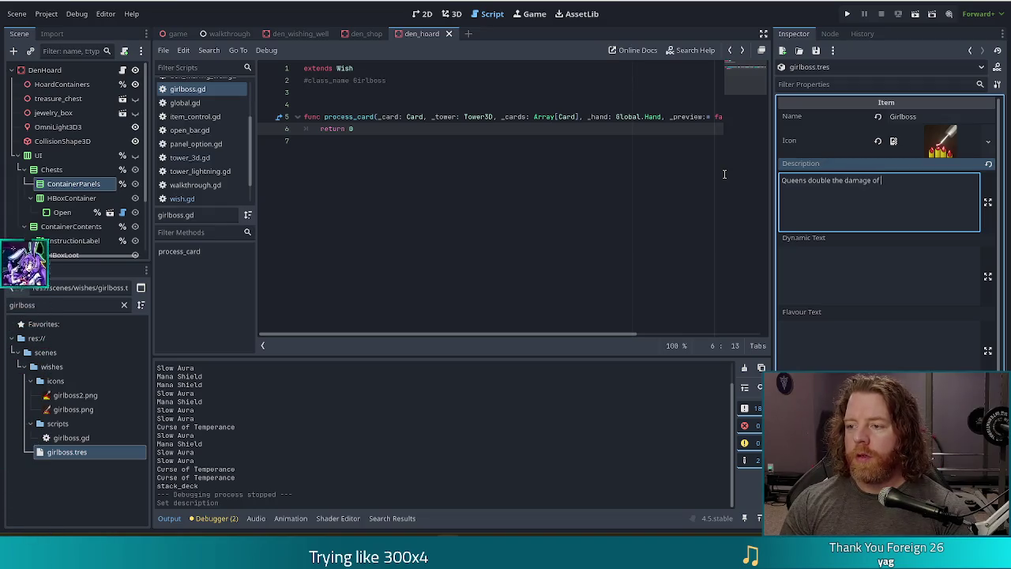
{"action": "key", "text": "BackSpace"}
{"action": "key", "text": "BackSpace"}
{"action": "key", "text": "BackSpace"}
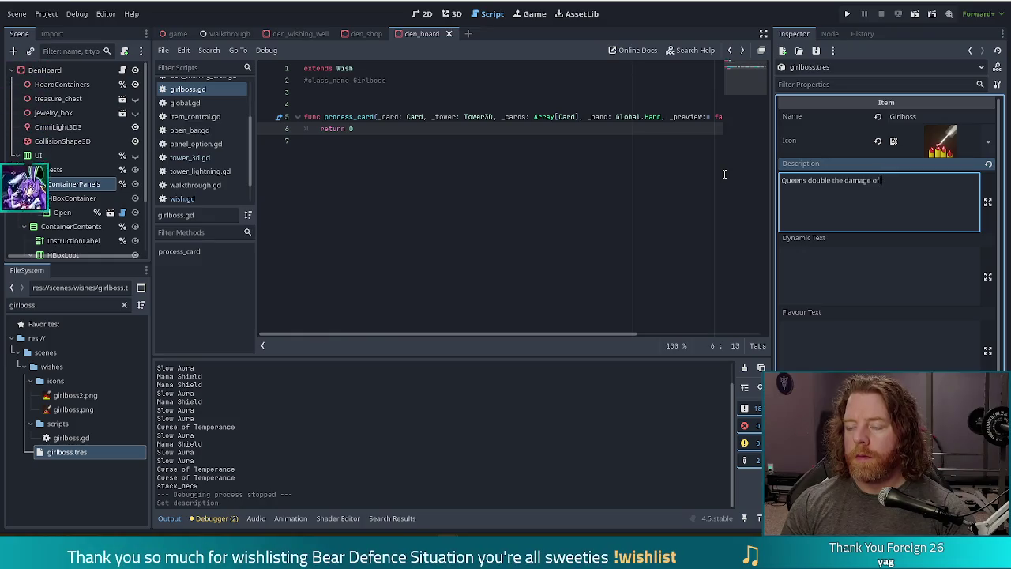
{"action": "key", "text": "BackSpace"}
{"action": "key", "text": "BackSpace"}
{"action": "key", "text": "BackSpace"}
{"action": "key", "text": "BackSpace"}
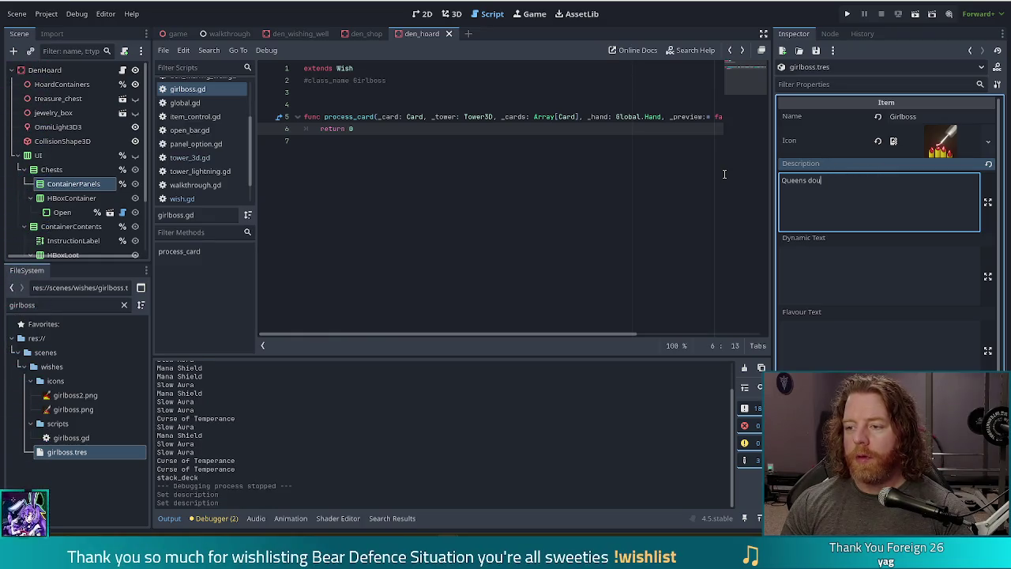
{"action": "type", "text": "multip"}
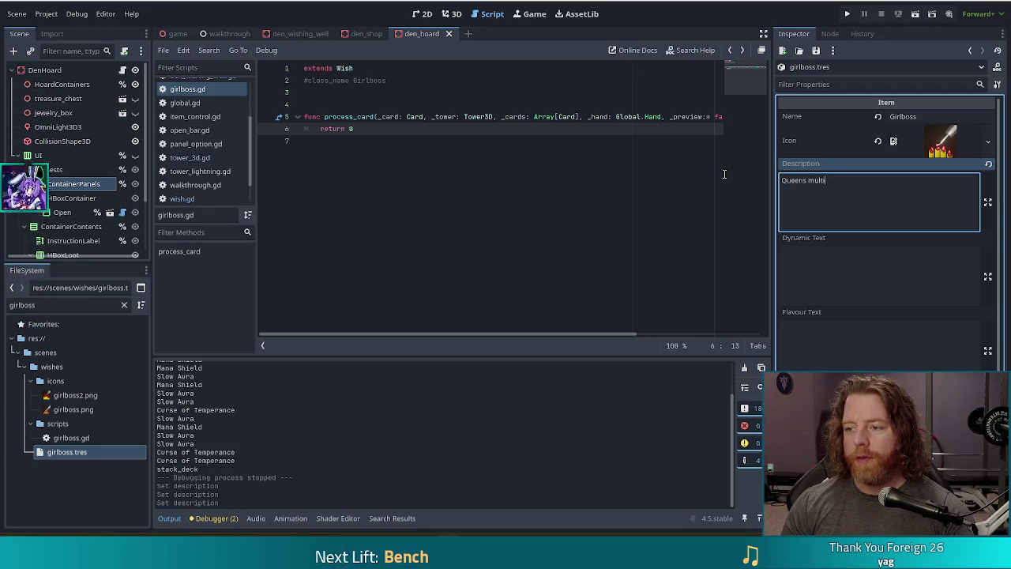
{"action": "type", "text": "ly damage"}
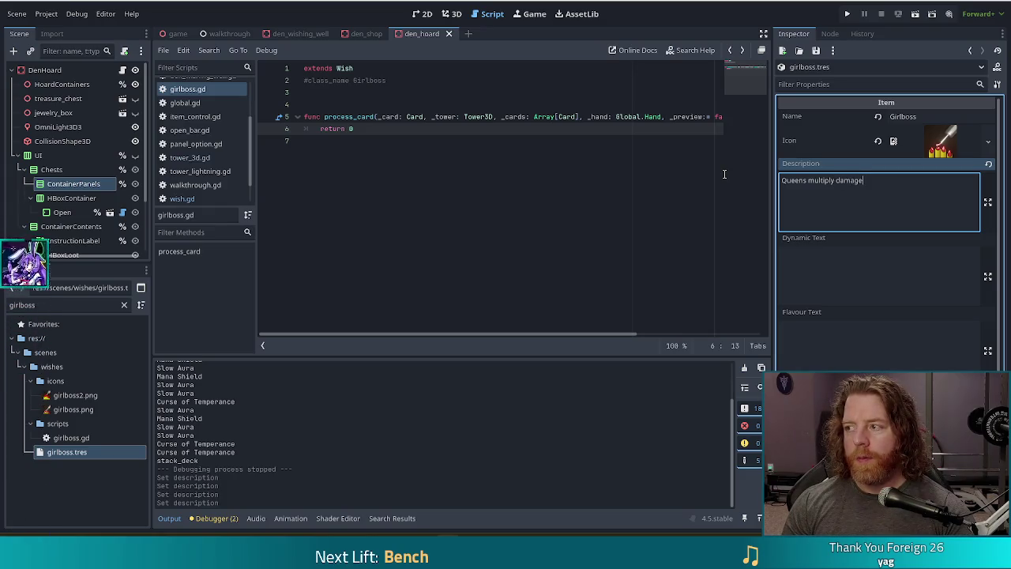
{"action": "key", "text": "ctrl+shift+Left"}
{"action": "key", "text": "ctrl+shift+Left"}
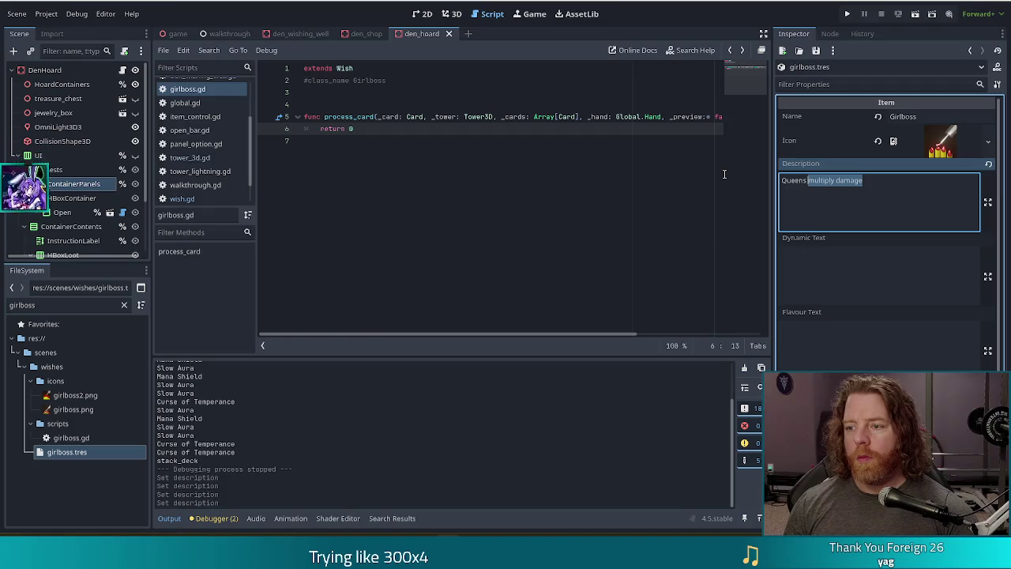
{"action": "key", "text": "BackSpace"}
{"action": "key", "text": "BackSpace"}
{"action": "key", "text": "BackSpace"}
{"action": "key", "text": "BackSpace"}
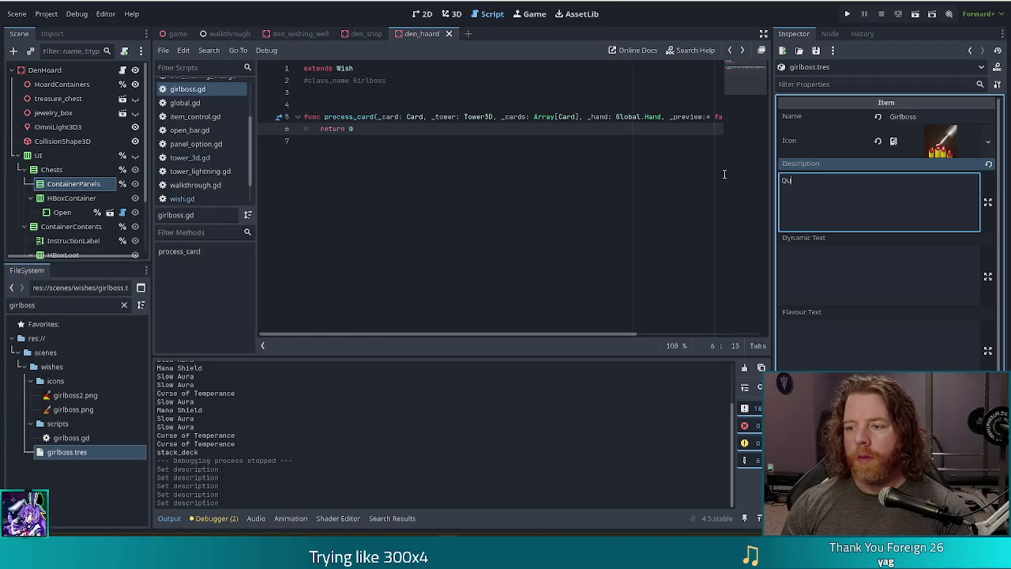
{"action": "type", "text": "S"}
{"action": "key", "text": "ctrl+z"}
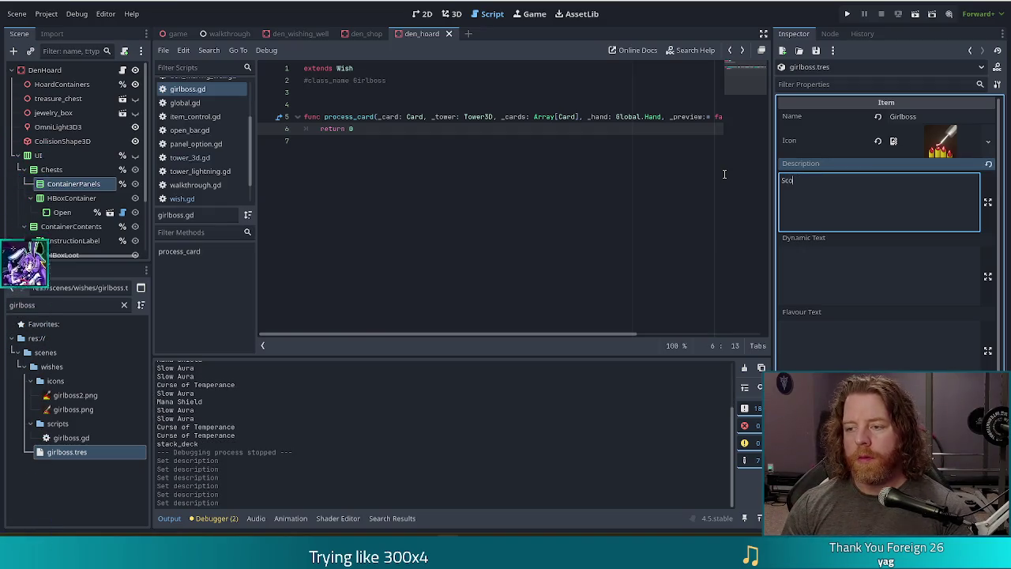
{"action": "key", "text": "ctrl+shift+z"}
- Write 'Towers gain 2x damage when scoring a Queen, tower damage is halved when scoring a King.'
{"action": "type", "text": "Tower"}
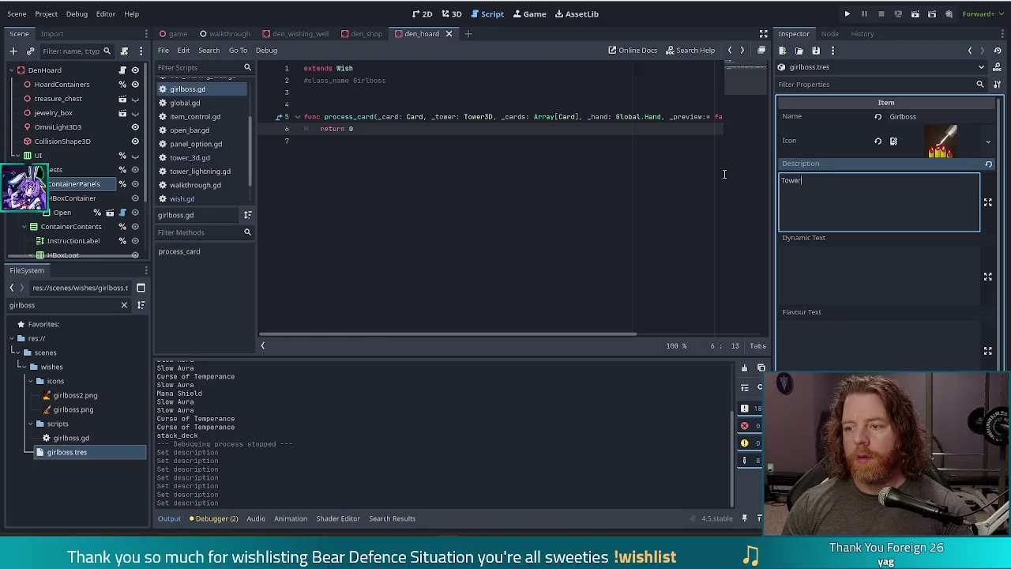
{"action": "type", "text": "s gain "}
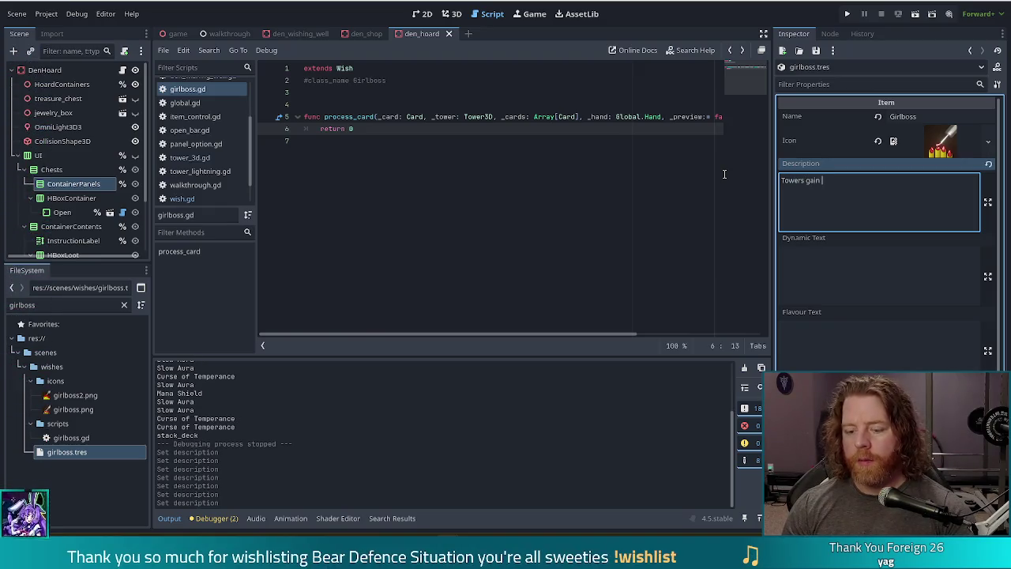
{"action": "type", "text": "2x damage for "}
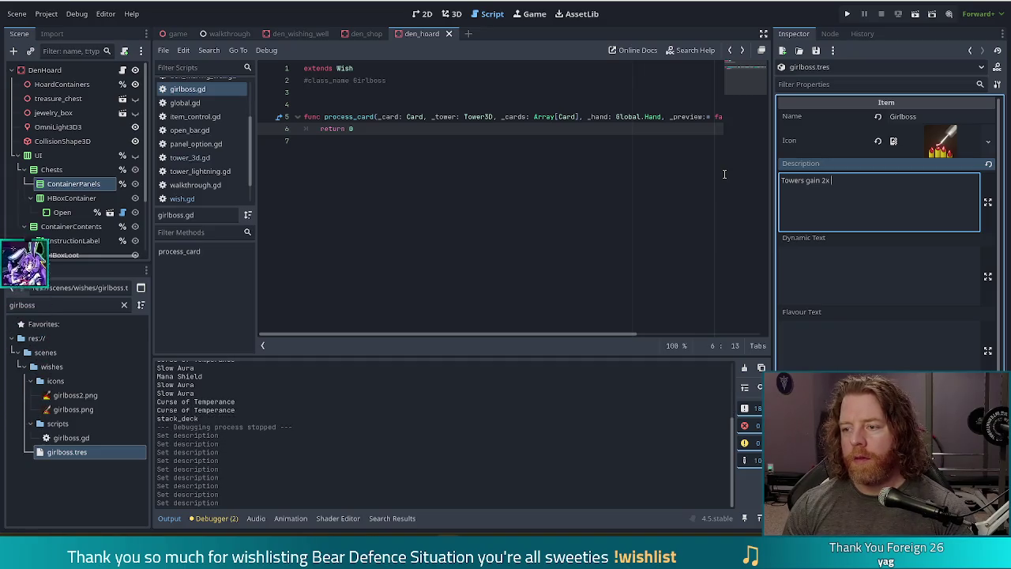
{"action": "type", "text": "scor"}
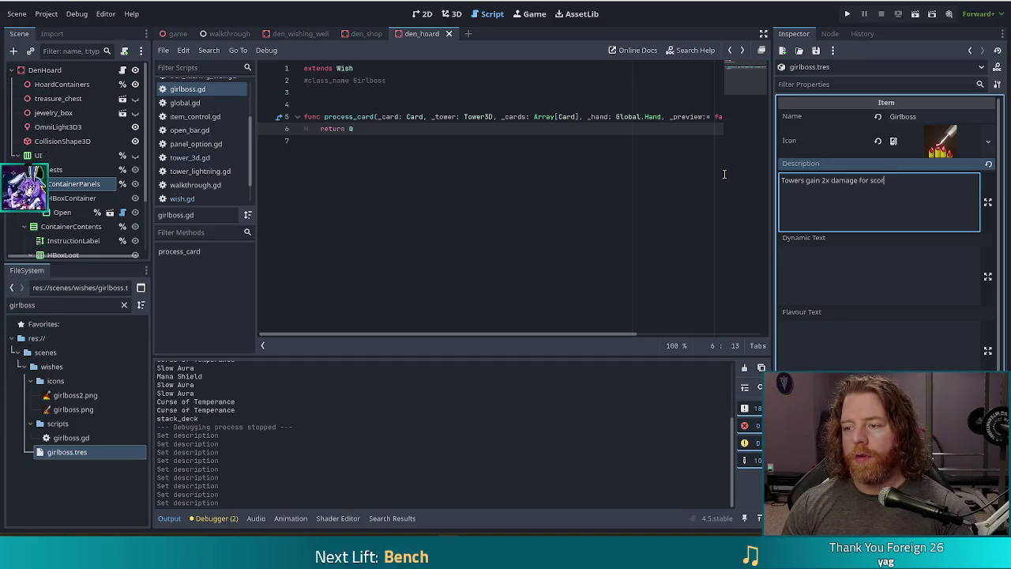
{"action": "type", "text": "ing a "}
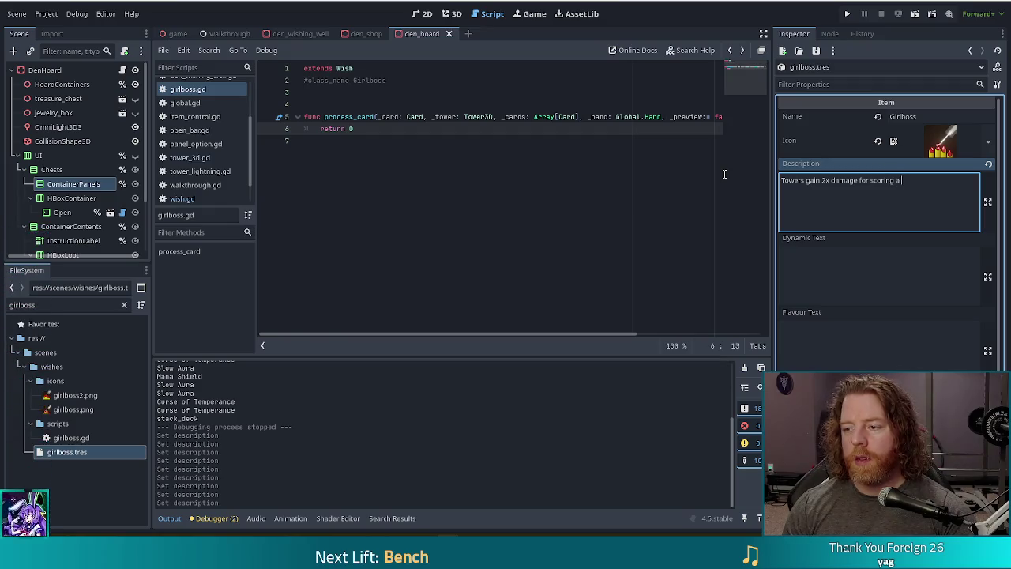
{"action": "type", "text": "Queen"}
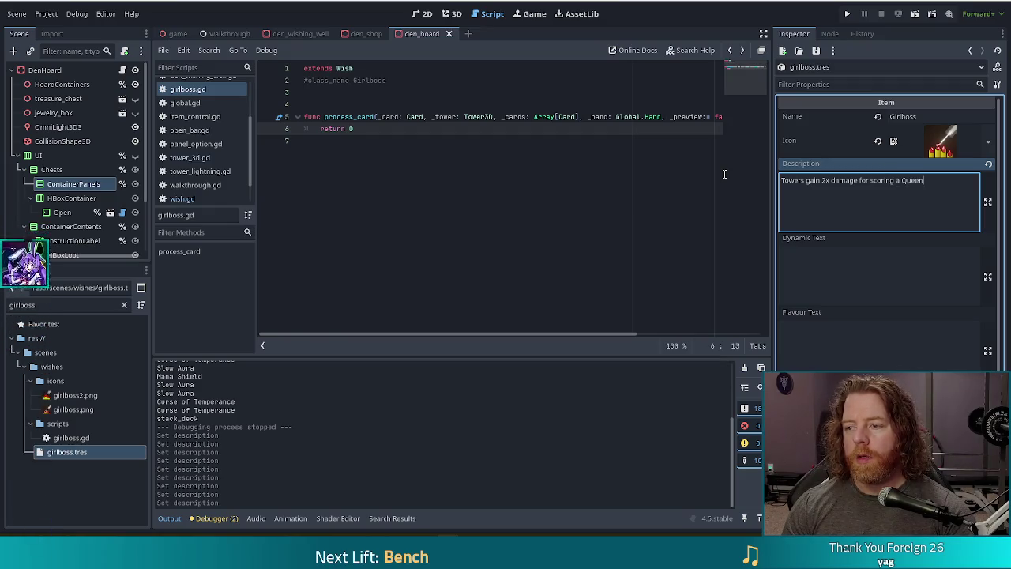
{"action": "type", "text": ", "}
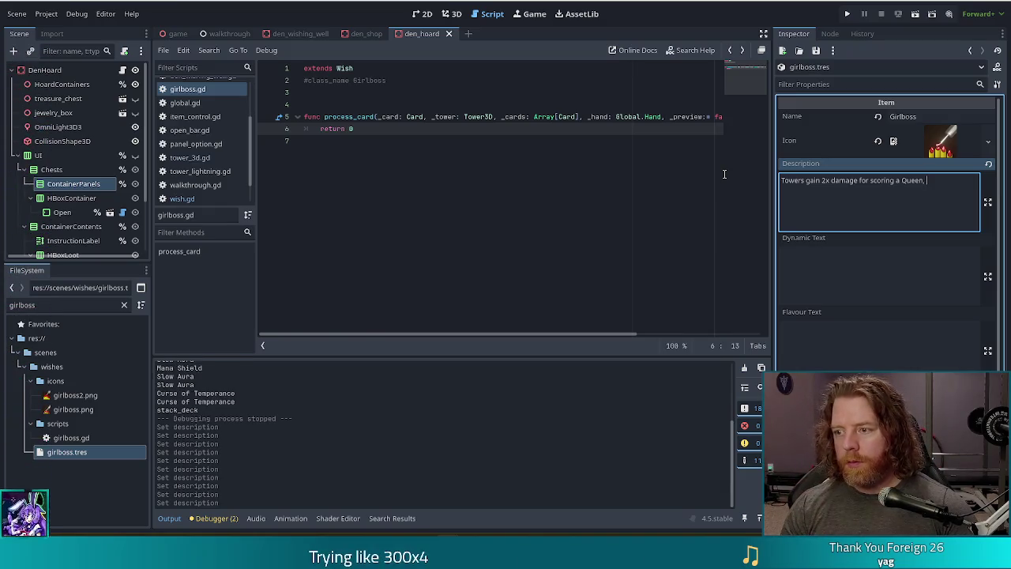
{"action": "type", "text": "to"}
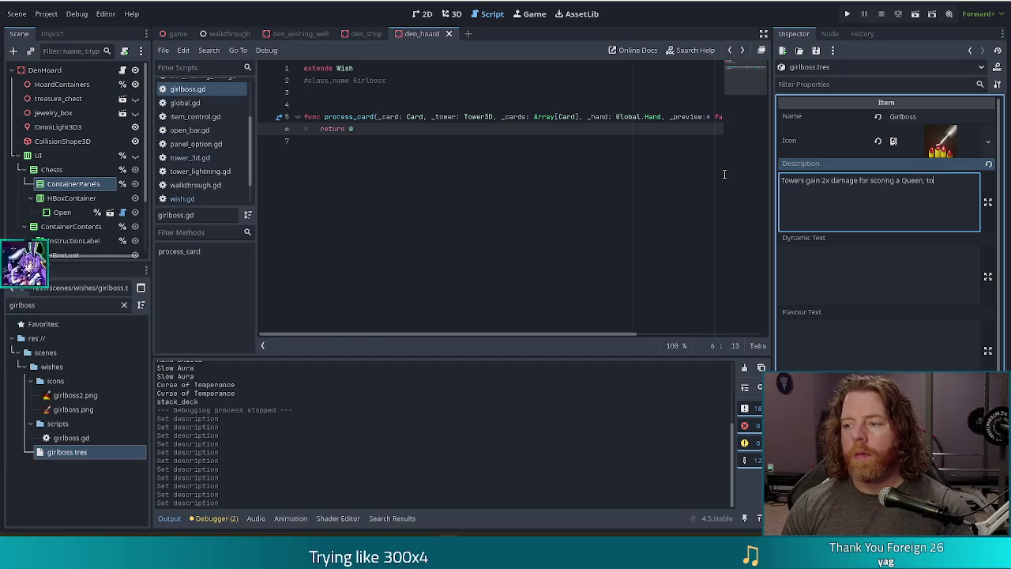
{"action": "type", "text": "wers"}
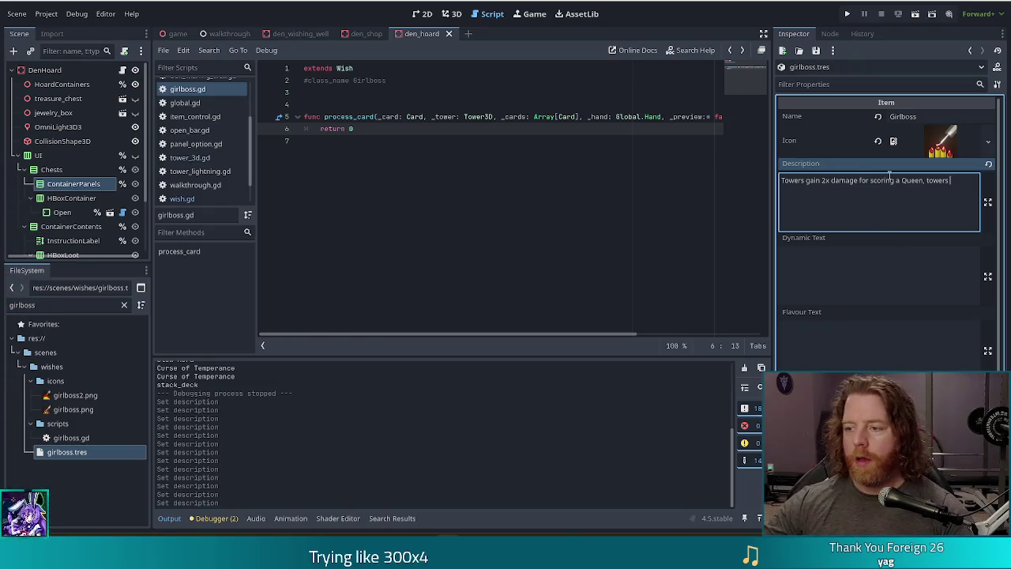
{"action": "key", "text": "BackSpace"}
{"action": "key", "text": "BackSpace"}
{"action": "key", "text": "BackSpace"}
{"action": "type", "text": "when"}
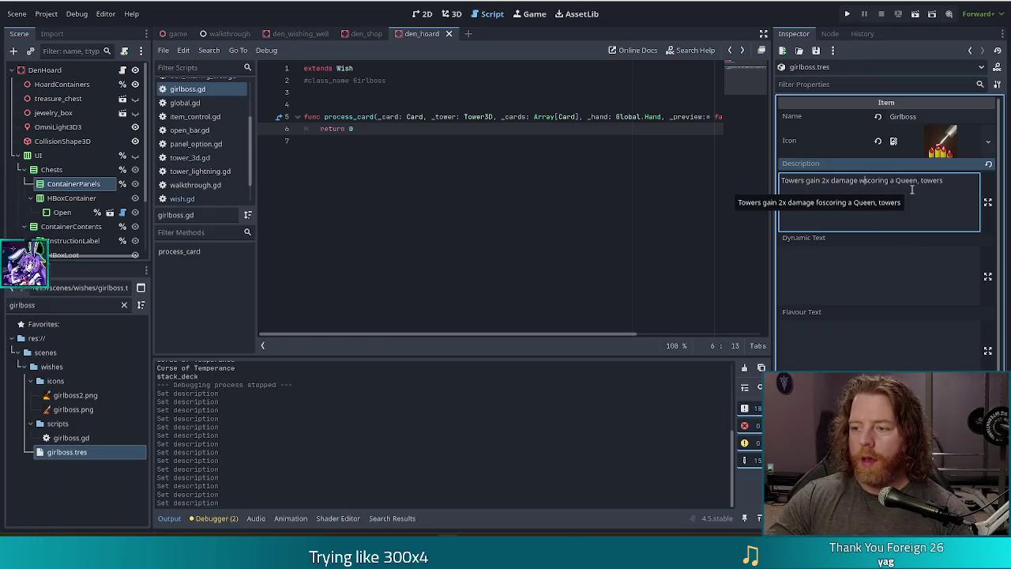
{"action": "left_click", "coordinate": [913, 190]}
{"action": "type", "text": "lose half damage"}
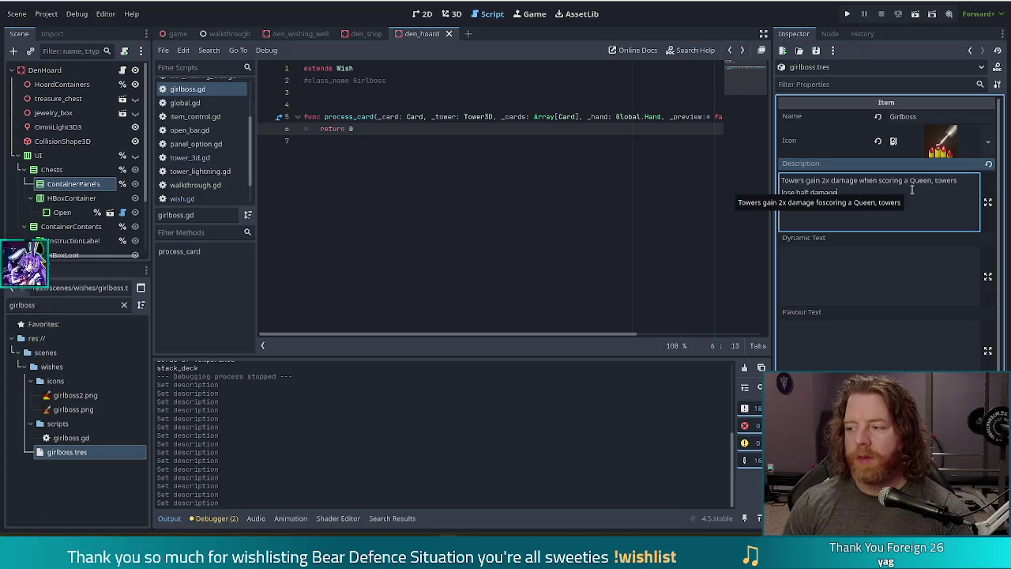
{"action": "key", "text": "ctrl+BackSpace"}
{"action": "key", "text": "ctrl+BackSpace"}
{"action": "key", "text": "ctrl+BackSpace"}
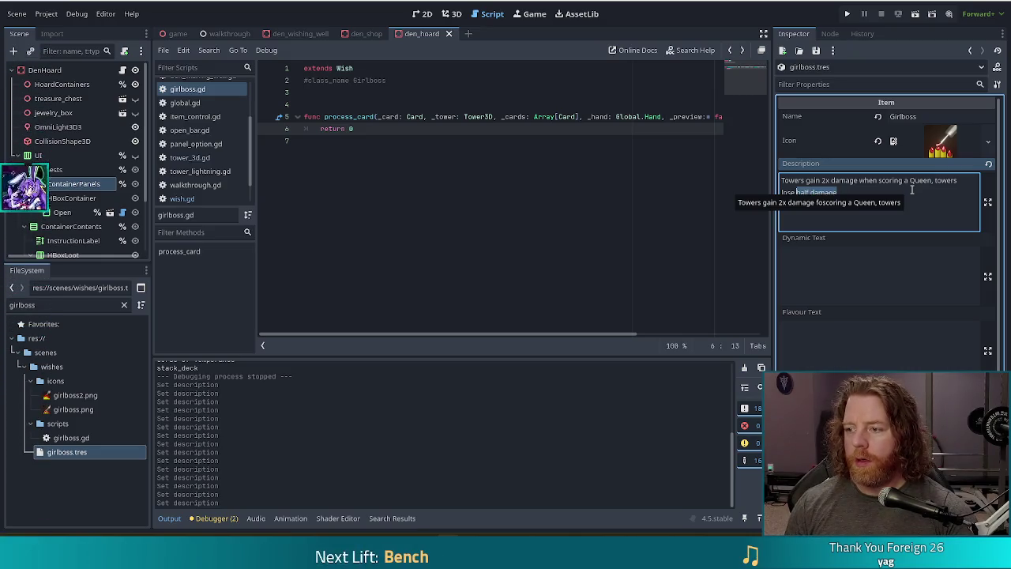
{"action": "key", "text": "BackSpace"}
{"action": "type", "text": "da"}
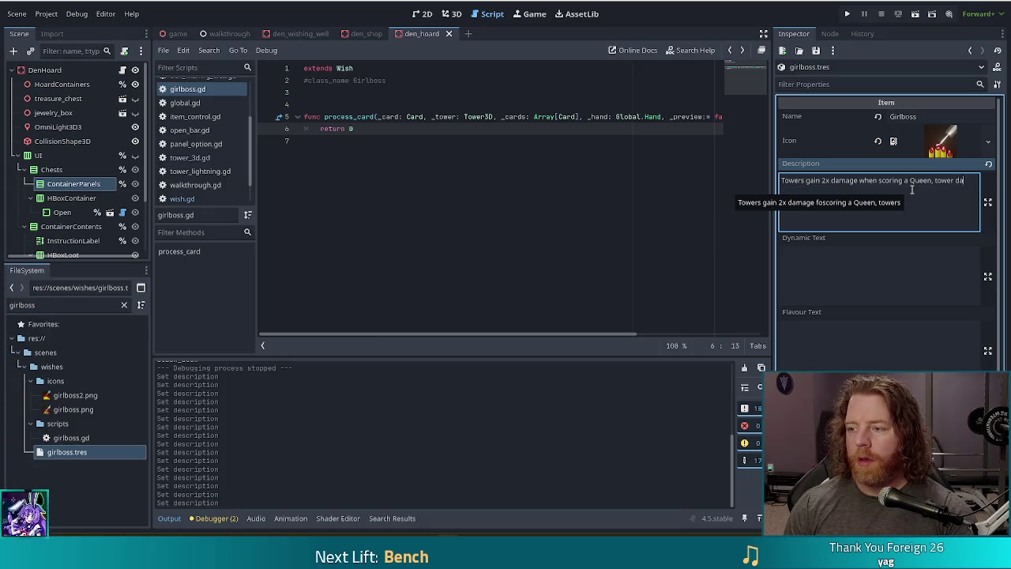
{"action": "type", "text": "mage is hal"}
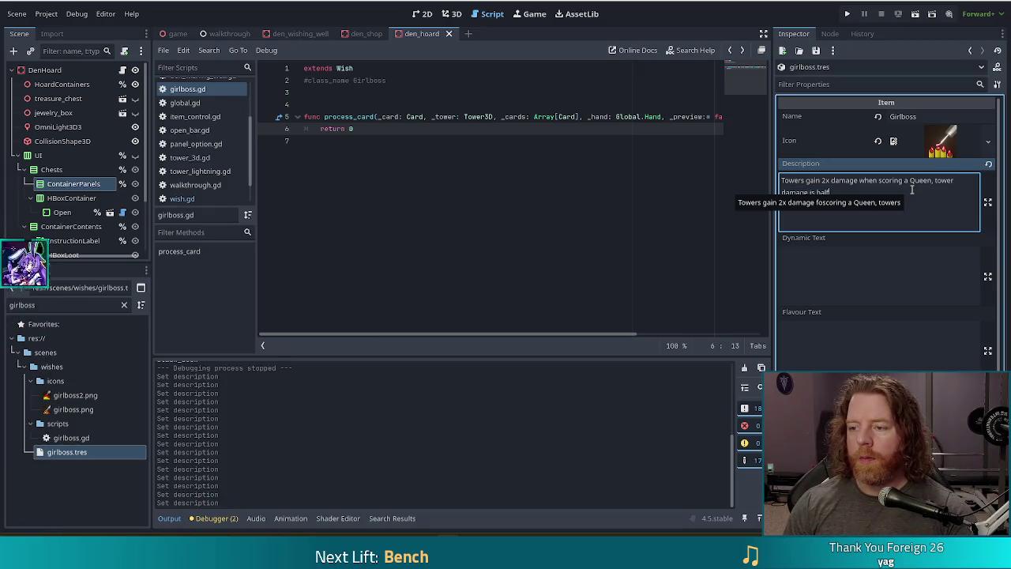
{"action": "type", "text": "ved when scoring"}
{"action": "type", "text": " a"}
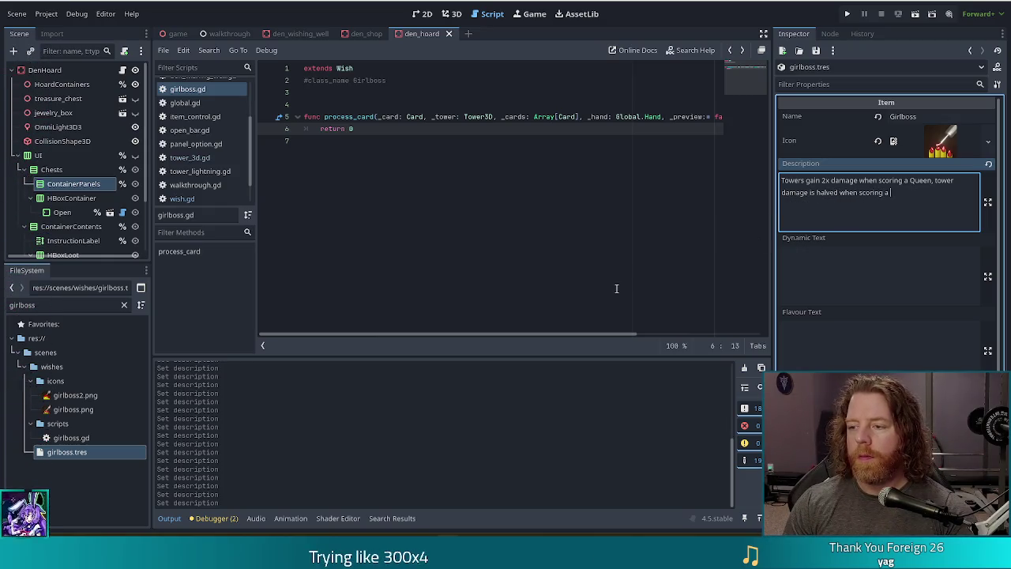
{"action": "type", "text": " King."}
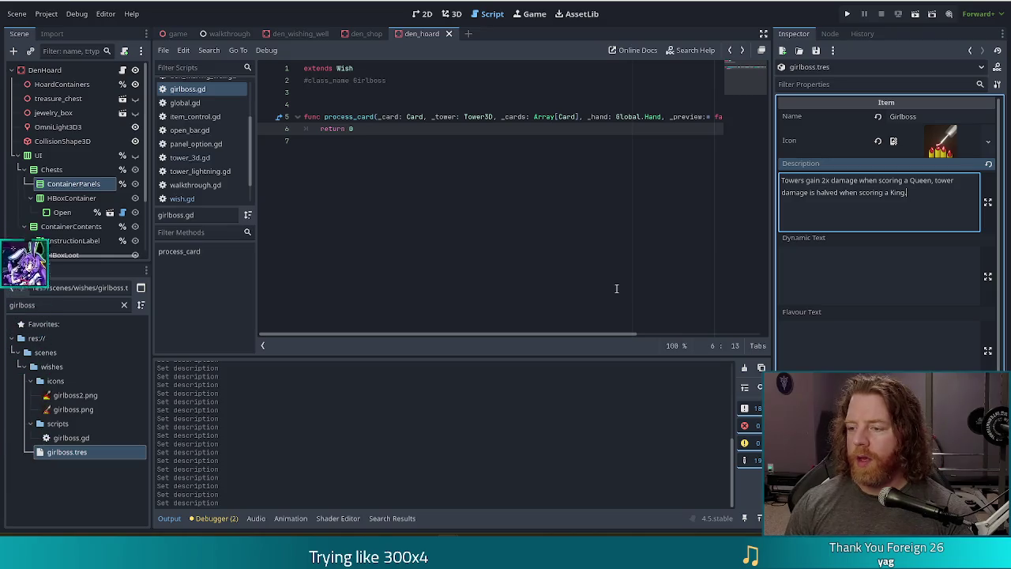
- Wrap '2x damage' in [damage]...[/damage] BBCode tags
{"action": "left_click", "coordinate": [790, 180]}
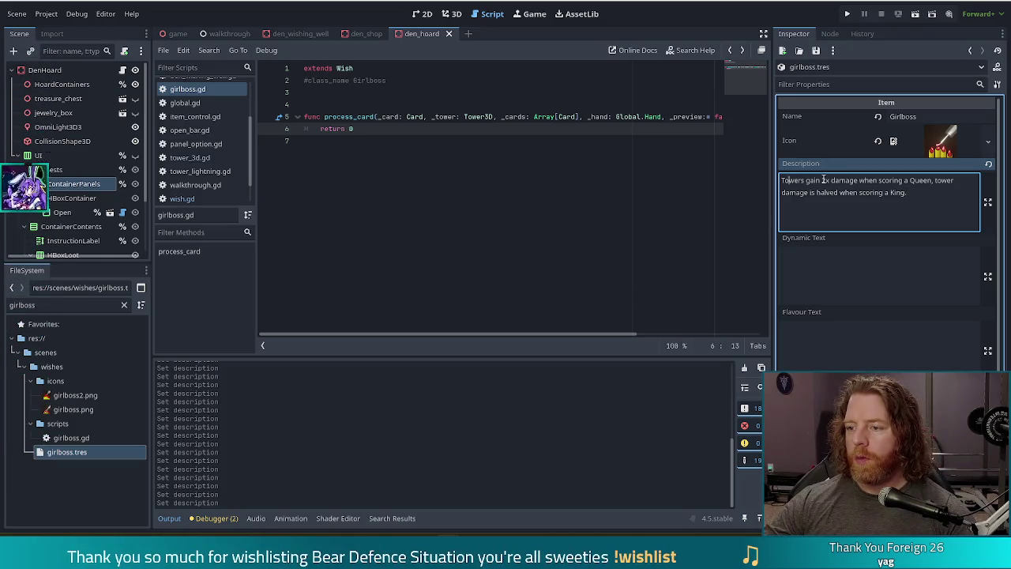
{"action": "type", "text": "[damage]2x damage"}
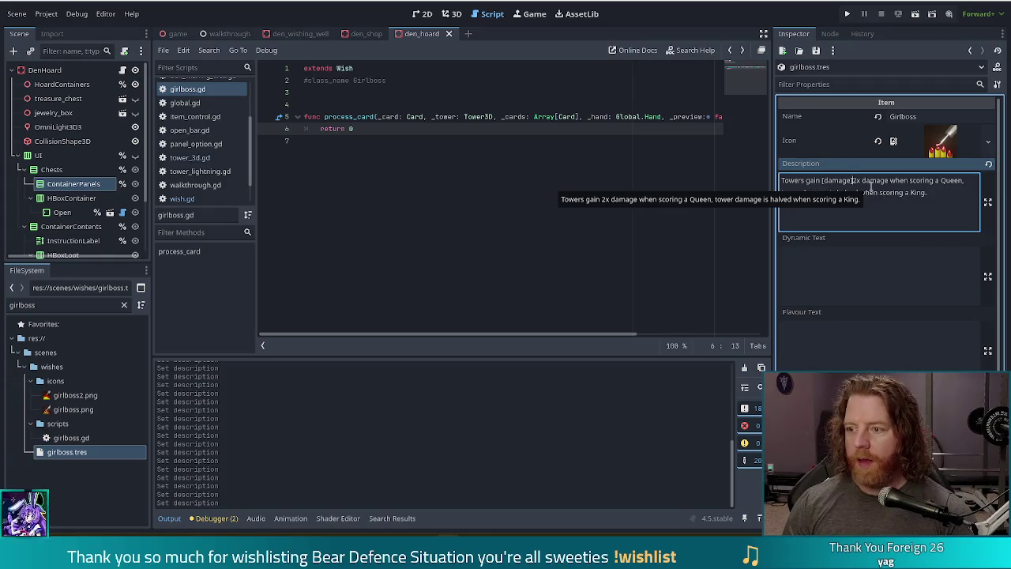
{"action": "type", "text": "[/damage"}
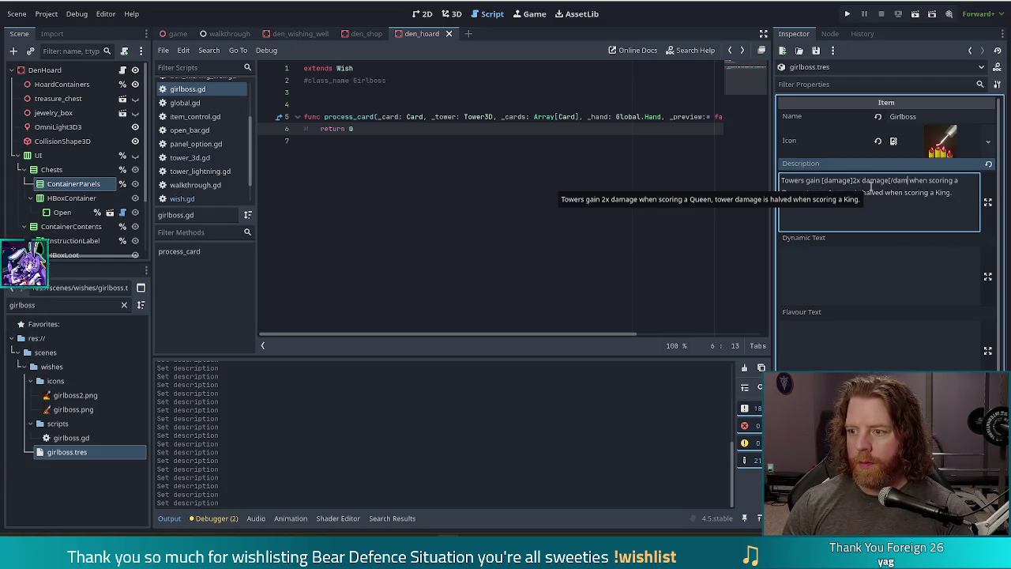
{"action": "type", "text": "]"}
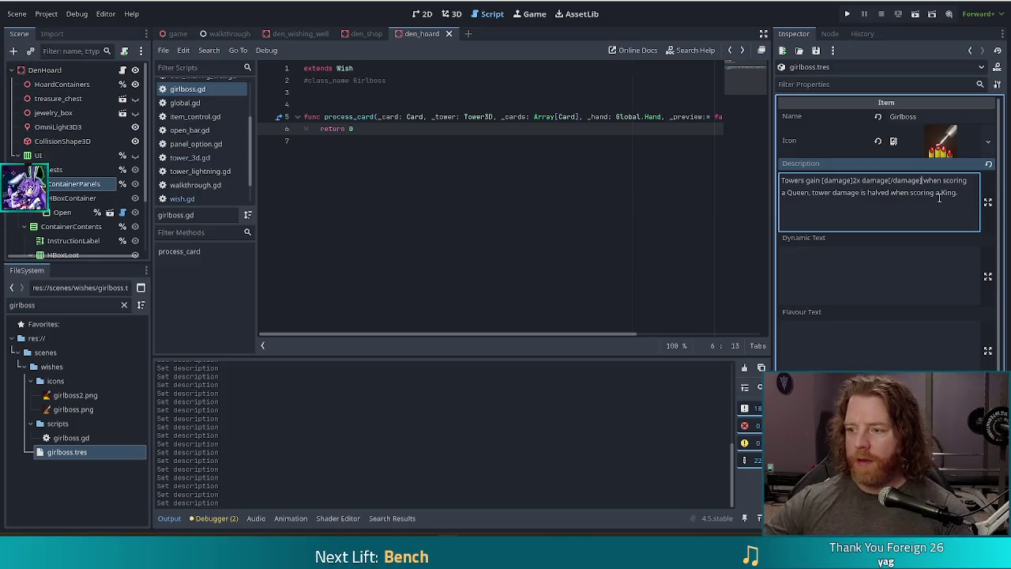
{"action": "double_click", "coordinate": [837, 180]}
{"action": "double_click", "coordinate": [908, 180]}
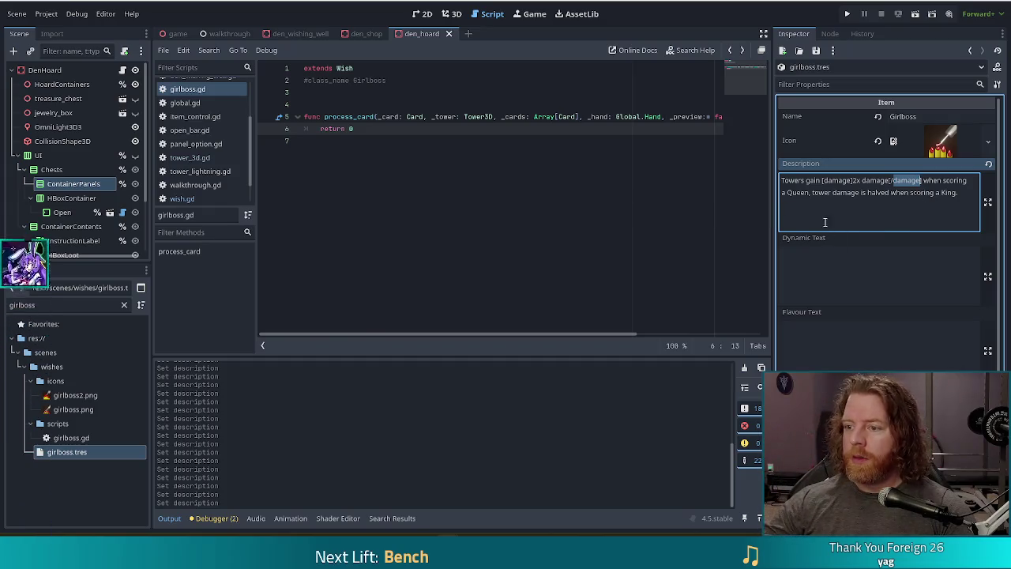
{"action": "key", "text": "ctrl+Right"}
{"action": "key", "text": "ctrl+Right"}
{"action": "key", "text": "ctrl+Right"}
- Wrap 'Queen' in [good]...[/good] tags
{"action": "type", "text": "[good]"}
{"action": "key", "text": "ctrl+Right"}
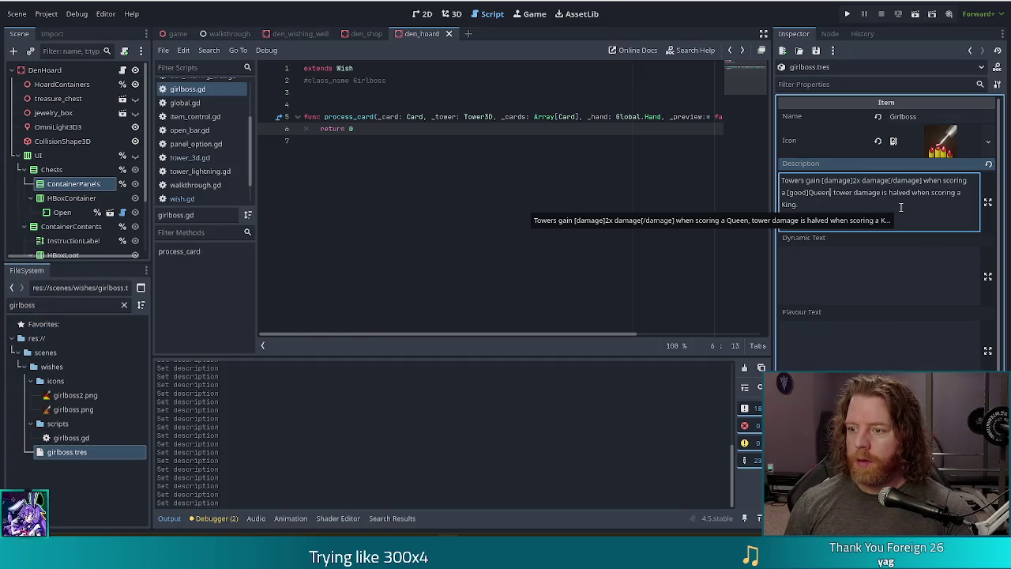
{"action": "type", "text": "[/good]"}
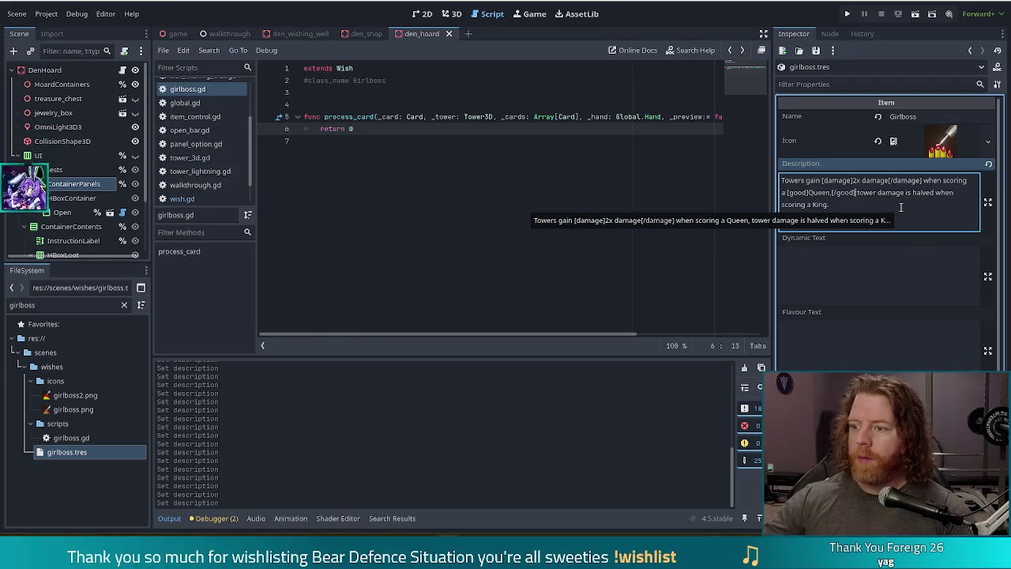
- Wrap 'halved' in [v_bad] tags and 'King' in [good] tags
{"action": "left_click", "coordinate": [912, 192]}
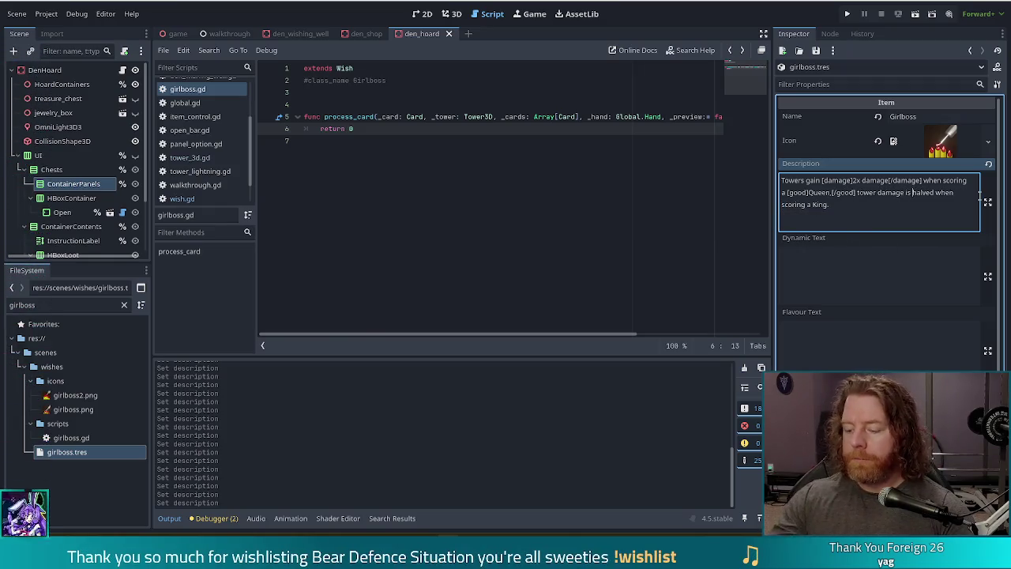
{"action": "type", "text": "[v_bad]"}
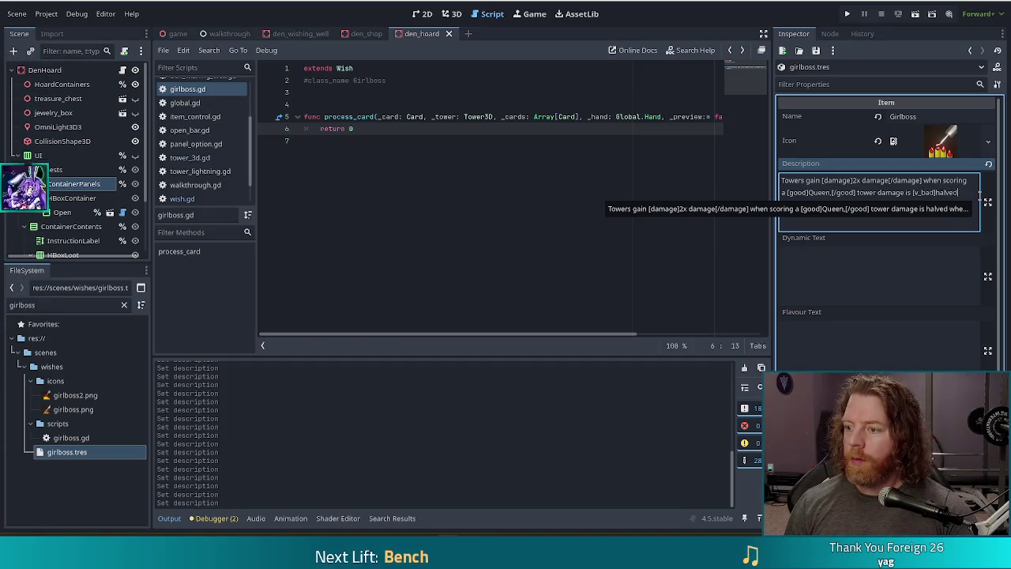
{"action": "key", "text": "End"}
{"action": "type", "text": "[/"}
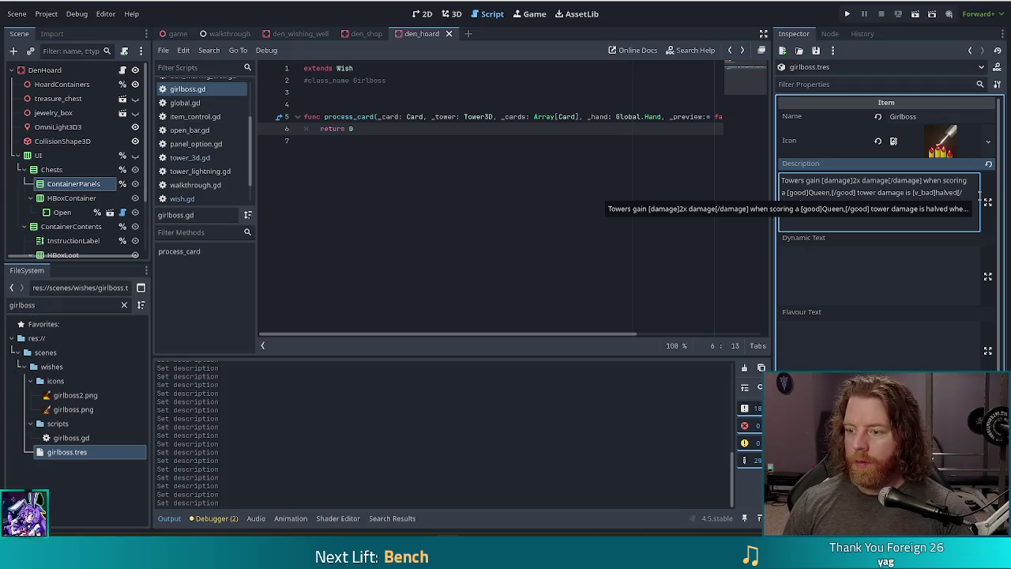
{"action": "type", "text": "v_bad] when scoring a King."}
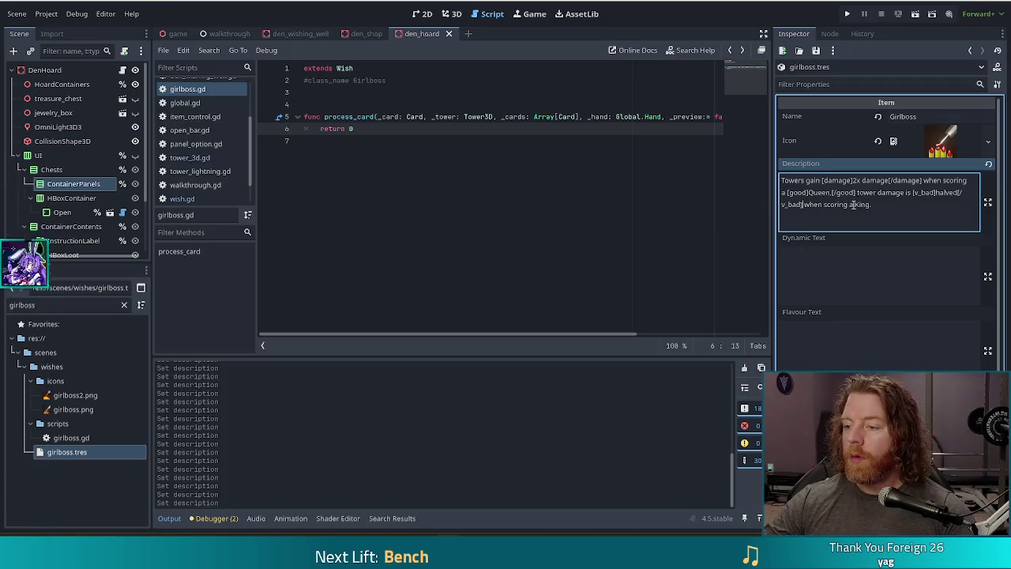
{"action": "type", "text": "[good"}
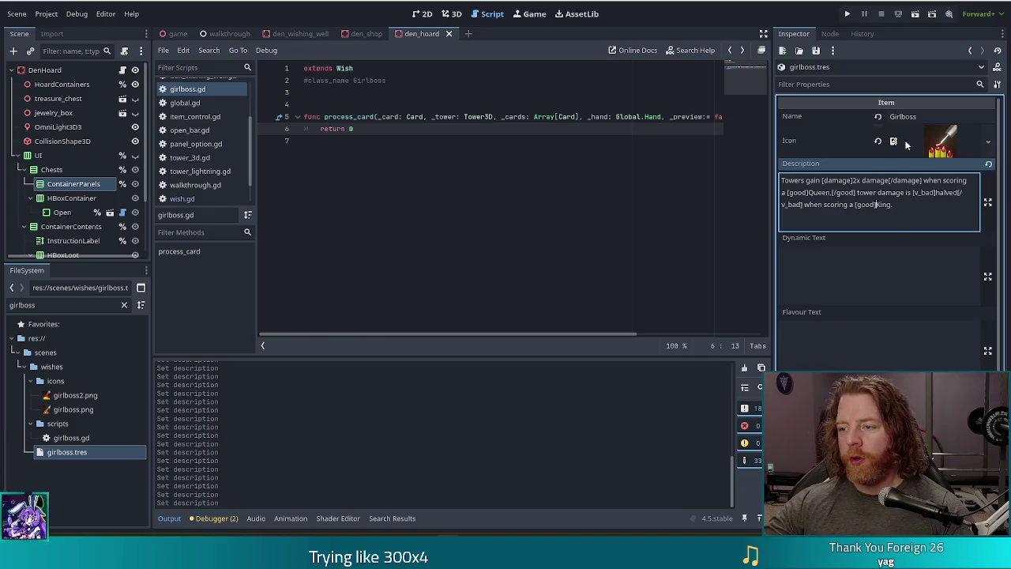
{"action": "double_click", "coordinate": [831, 180]}
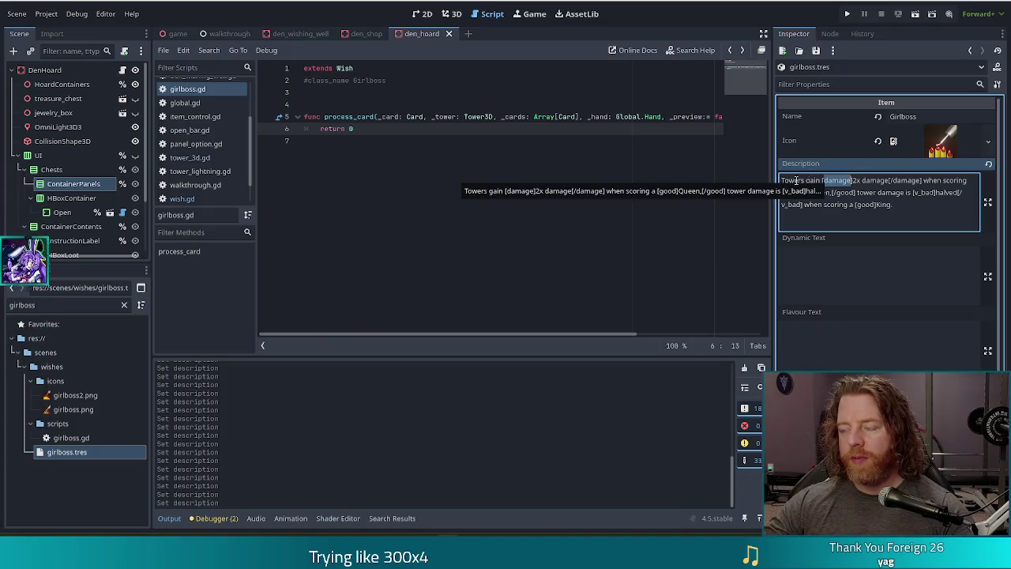
{"action": "left_click", "coordinate": [848, 199]}
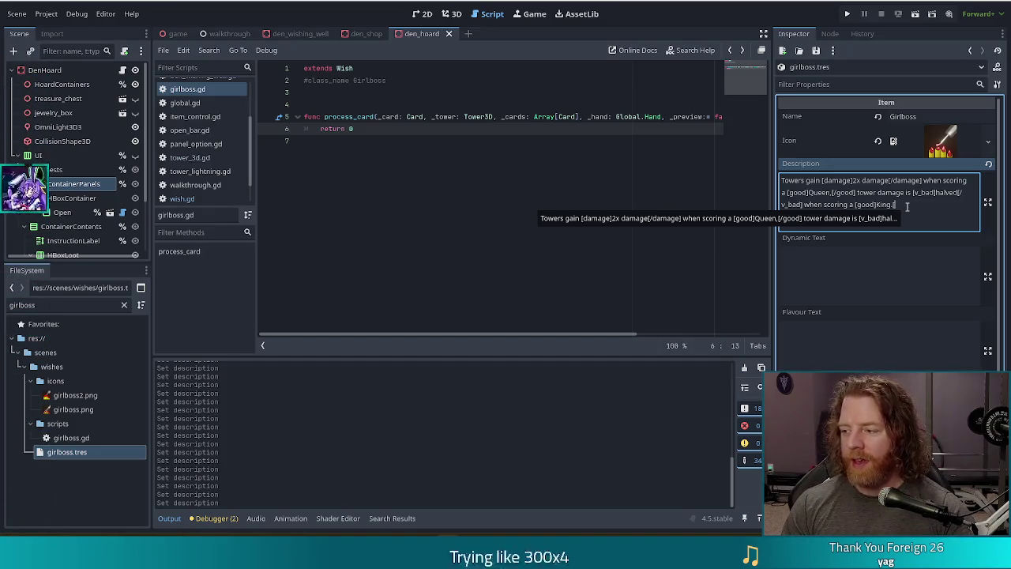
{"action": "type", "text": "[/good"}
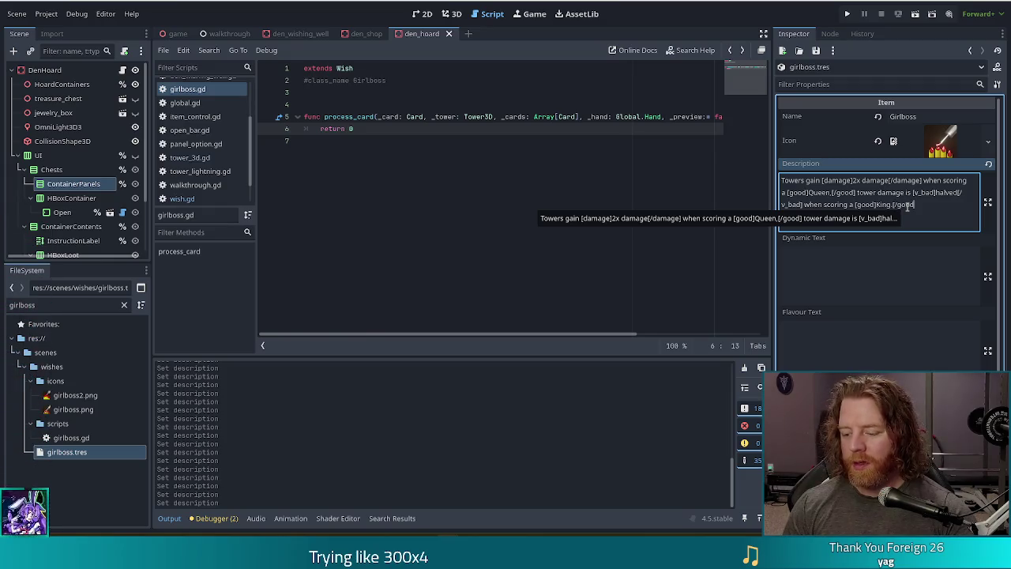
- Save the scene and run the game
{"action": "key", "text": "ctrl+s"}
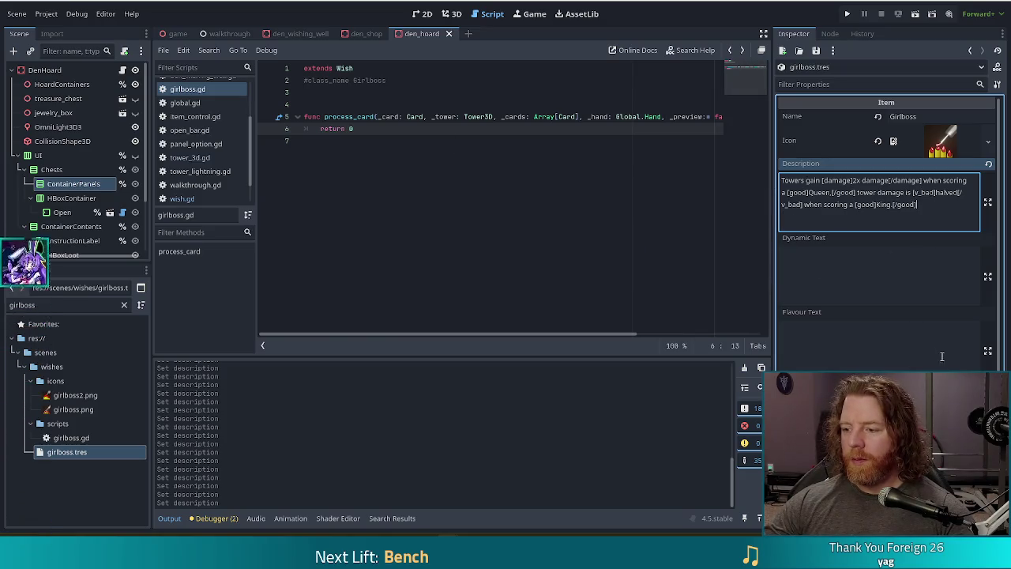
{"action": "scroll", "coordinate": [861, 364], "scroll_direction": "down", "scroll_amount": 3}
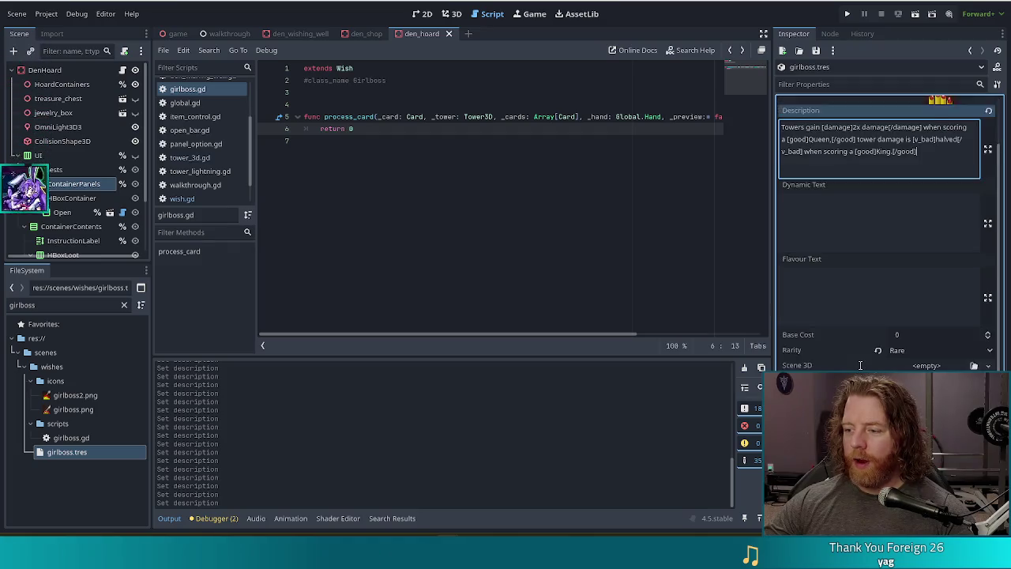
{"action": "scroll", "coordinate": [860, 364], "scroll_direction": "up", "scroll_amount": 3}
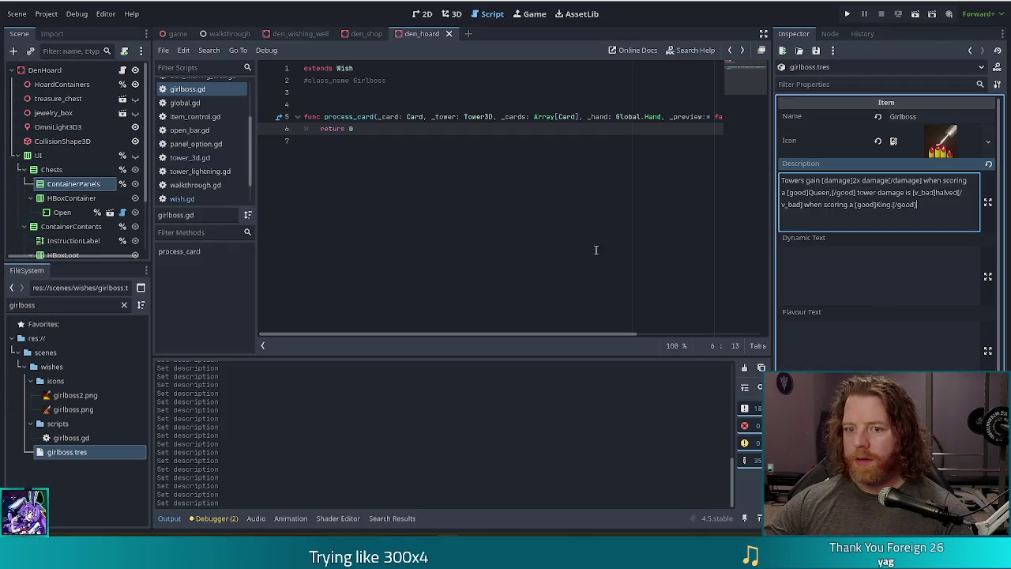
{"action": "left_click", "coordinate": [848, 13]}
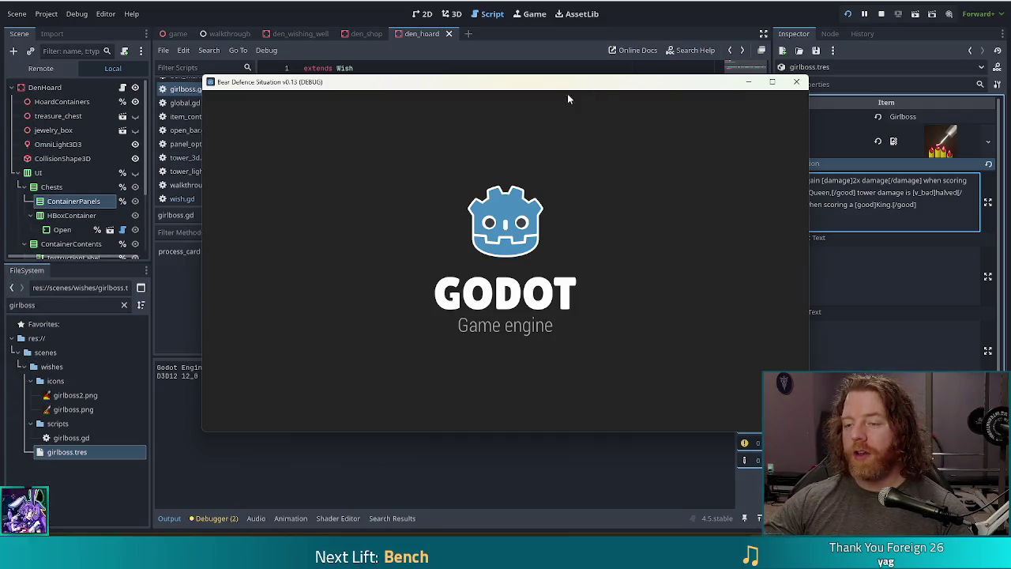
- Start playing and add the Girlboss wish with the debug console's add wish command
{"action": "left_click", "coordinate": [322, 274]}
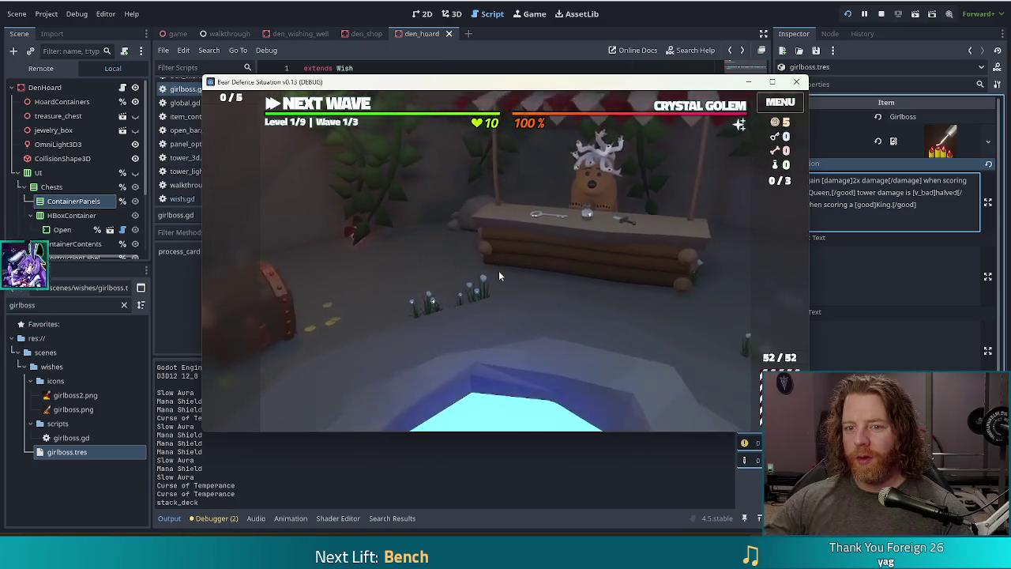
{"action": "key", "text": "grave"}
{"action": "type", "text": "add wish girl"}
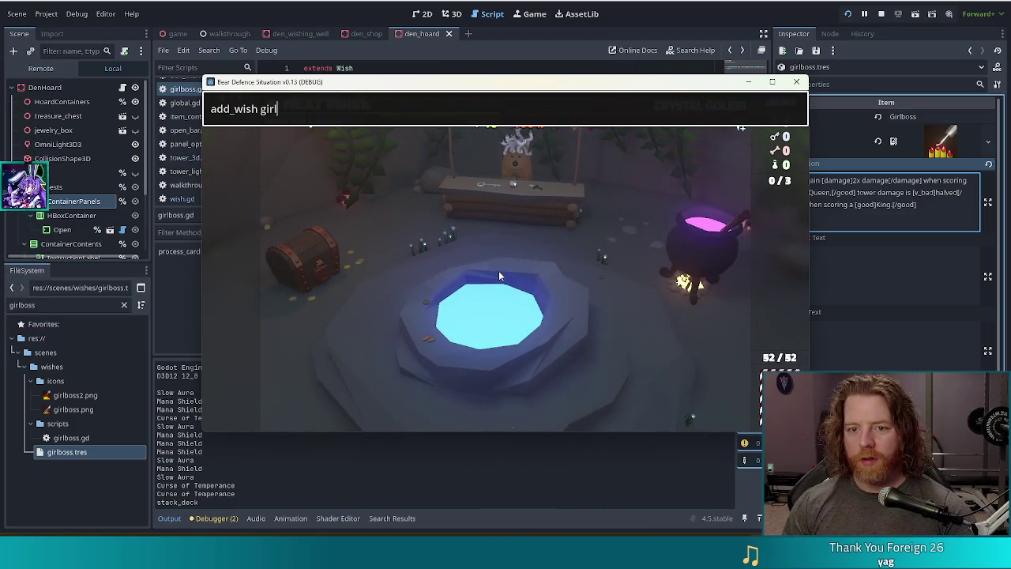
{"action": "type", "text": "boss"}
{"action": "key", "text": "Return"}
{"action": "mouse_move", "coordinate": [214, 271]}
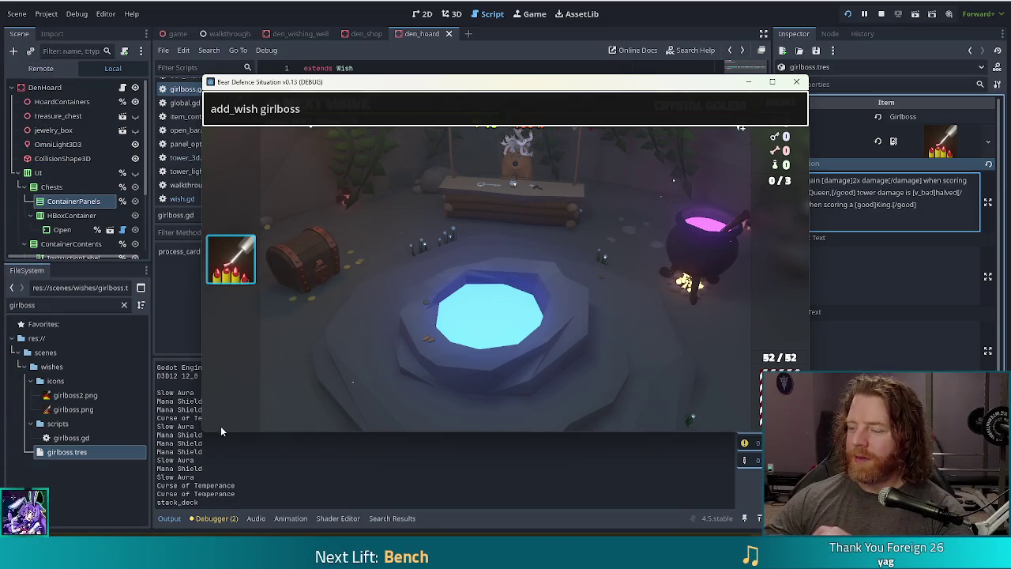
{"action": "double_click", "coordinate": [268, 109]}
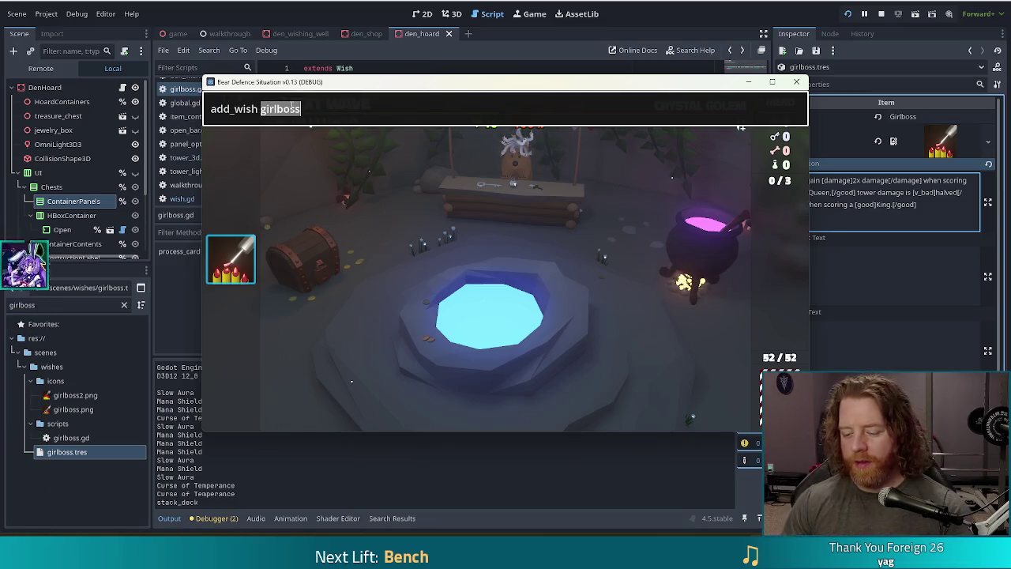
- Add the open_bar wish, read the Girlboss card's coloured tooltip, then return to the Inspector
{"action": "type", "text": "open_bar"}
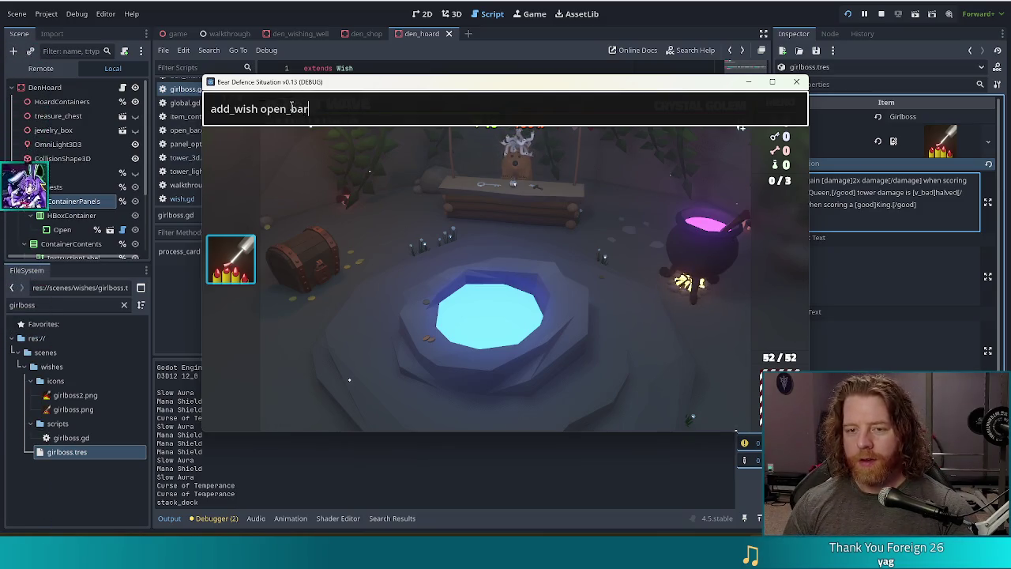
{"action": "key", "text": "Return"}
{"action": "mouse_move", "coordinate": [236, 291]}
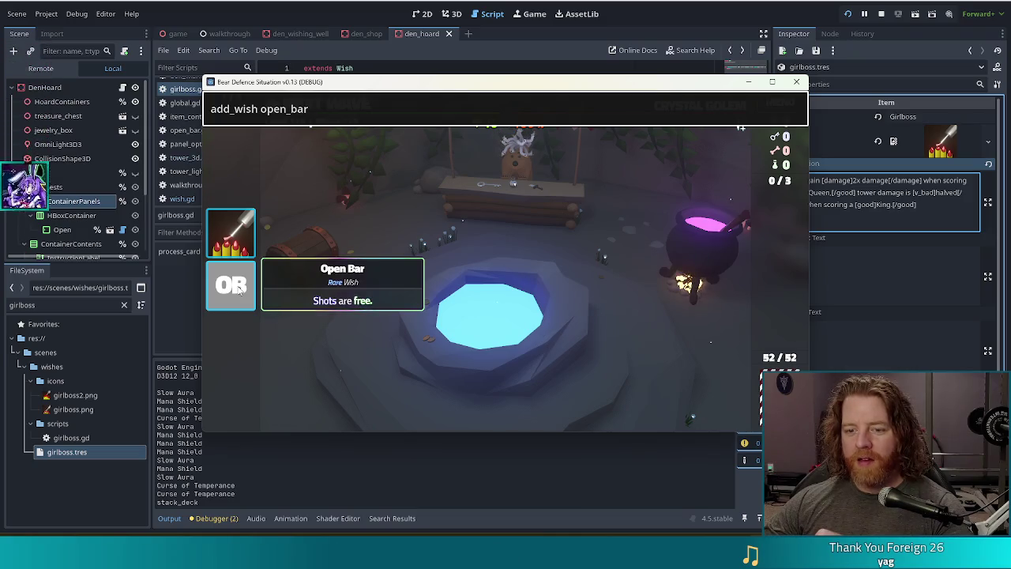
{"action": "mouse_move", "coordinate": [234, 237]}
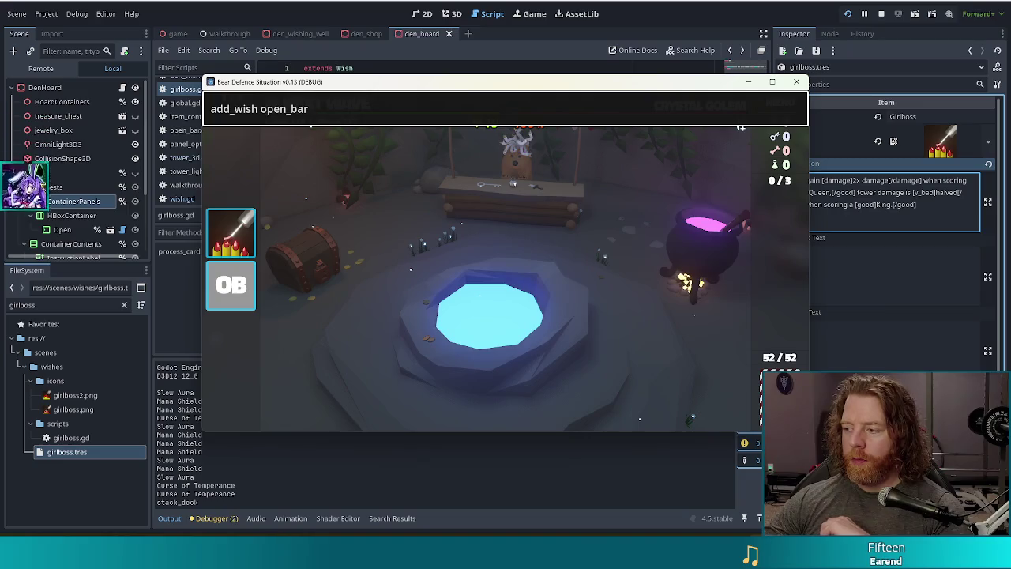
{"action": "mouse_move", "coordinate": [215, 251]}
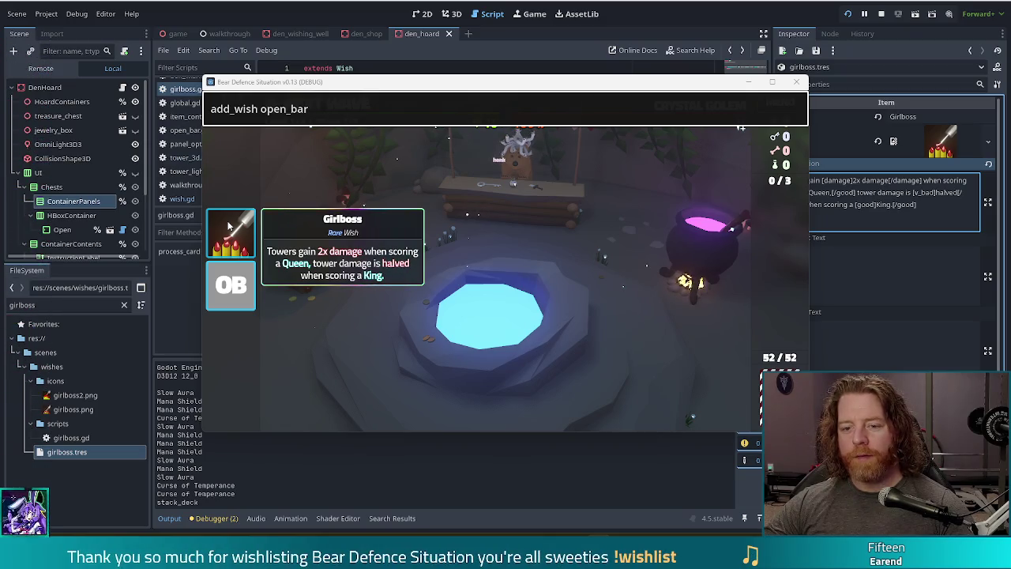
{"action": "left_click", "coordinate": [910, 190]}
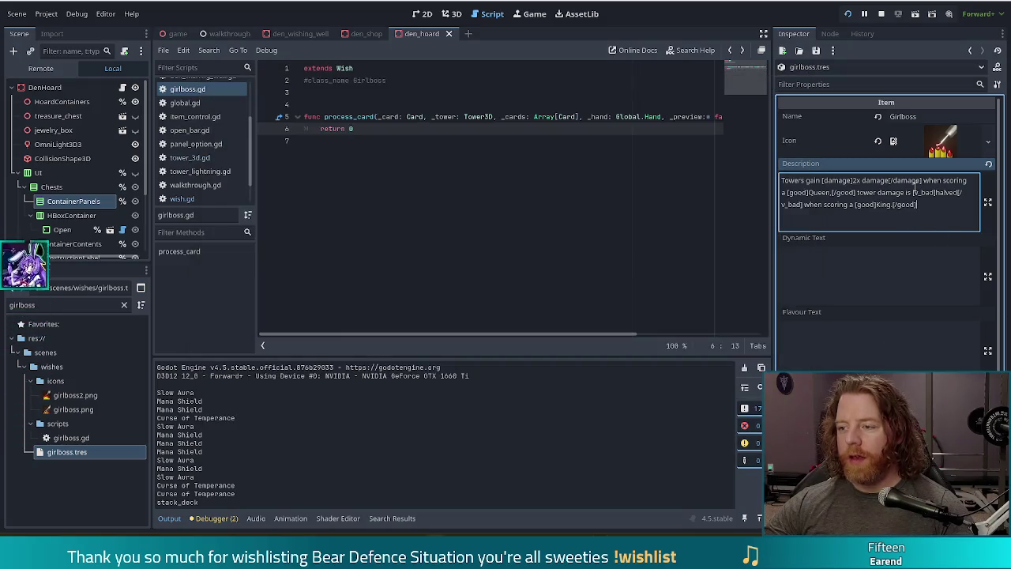
- Replace 'tower damage is' with 'but' in the description, save, and switch back to the game
{"action": "left_click_drag", "start_coordinate": [914, 192], "coordinate": [857, 192]}
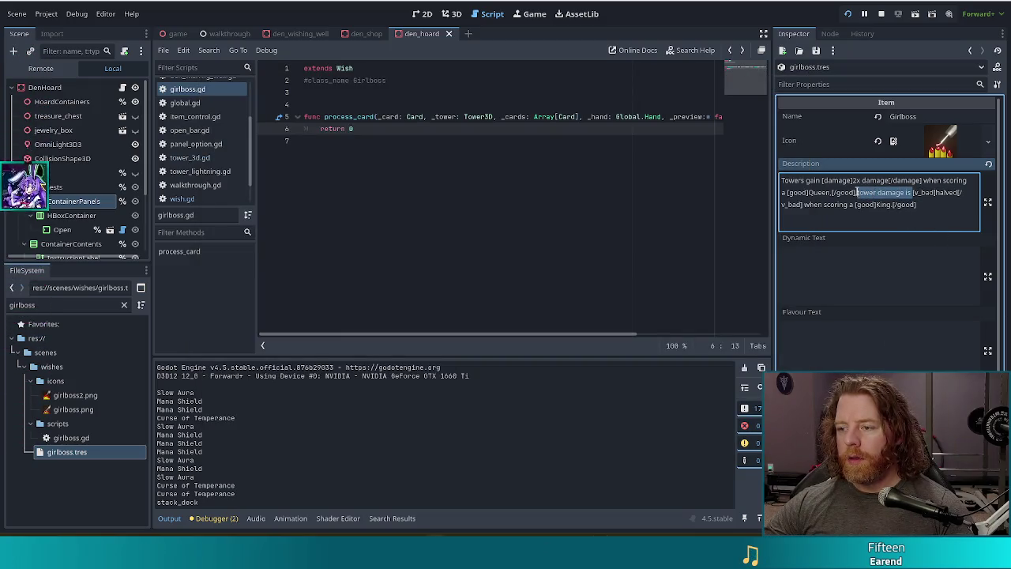
{"action": "key", "text": "BackSpace"}
{"action": "type", "text": "but"}
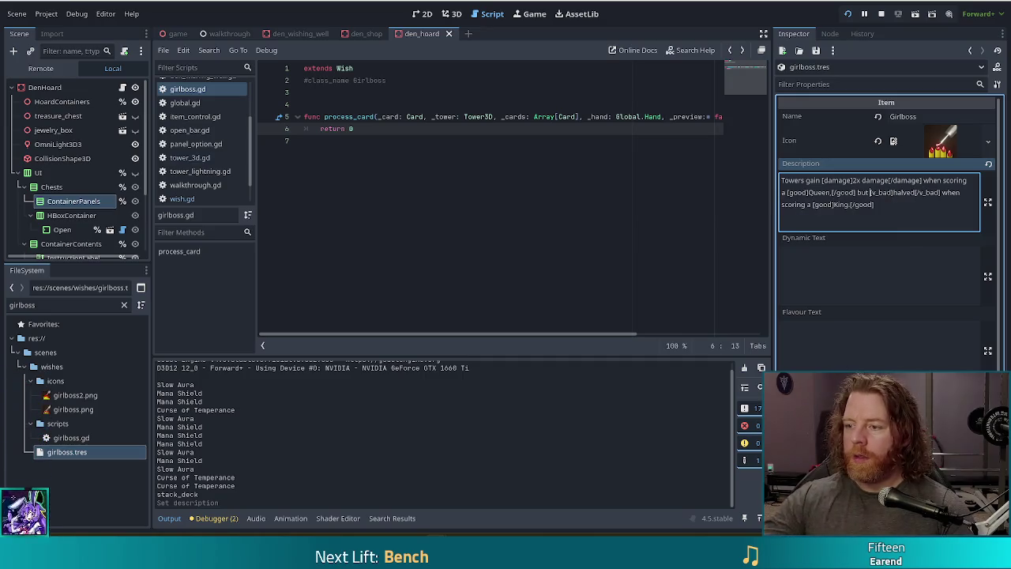
{"action": "key", "text": "ctrl+s"}
{"action": "key", "text": "alt+Tab"}
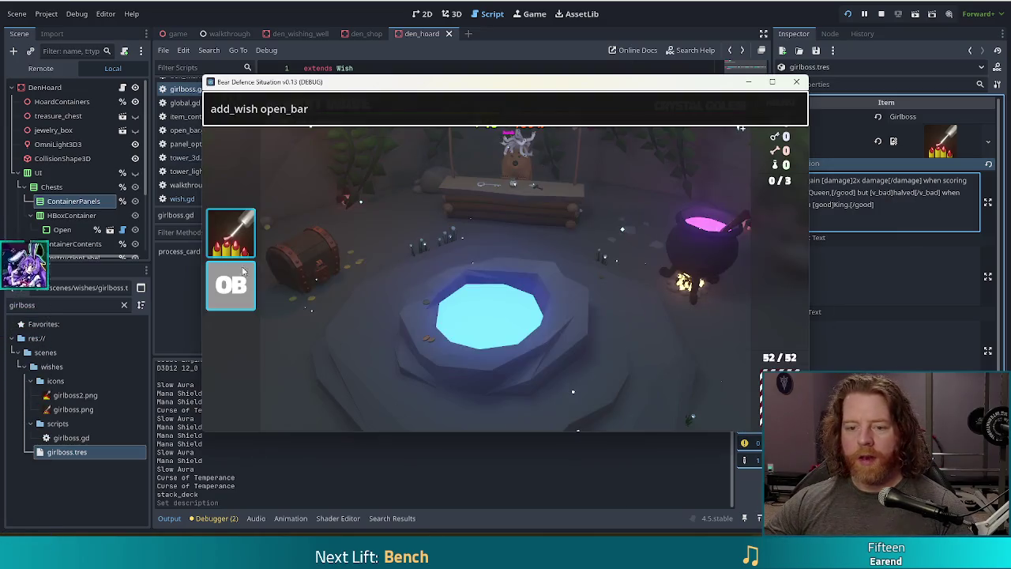
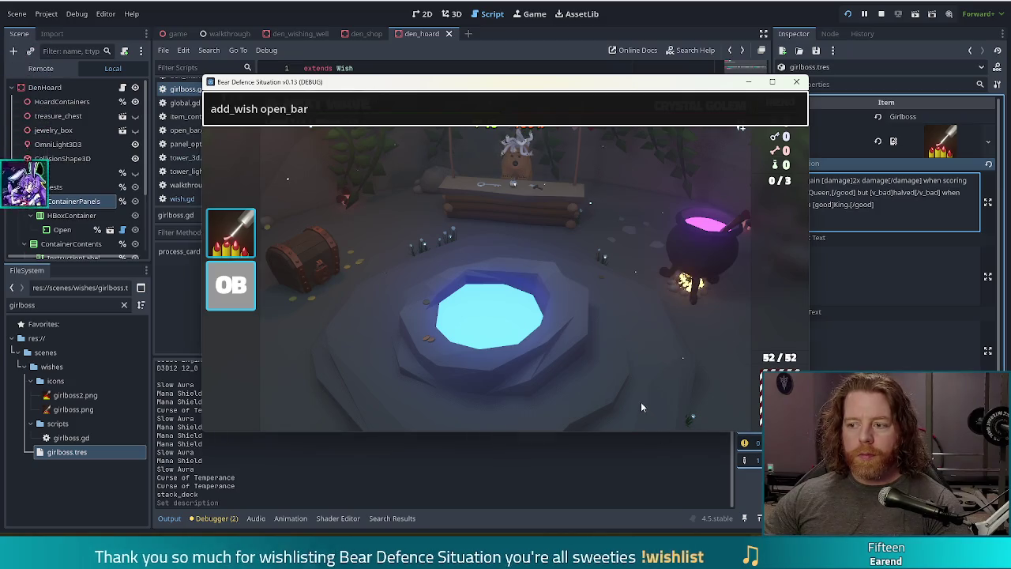
- Read the Girlboss wish's Queen/King damage tooltip, then bring the Godot editor to the front
{"action": "mouse_move", "coordinate": [234, 229]}
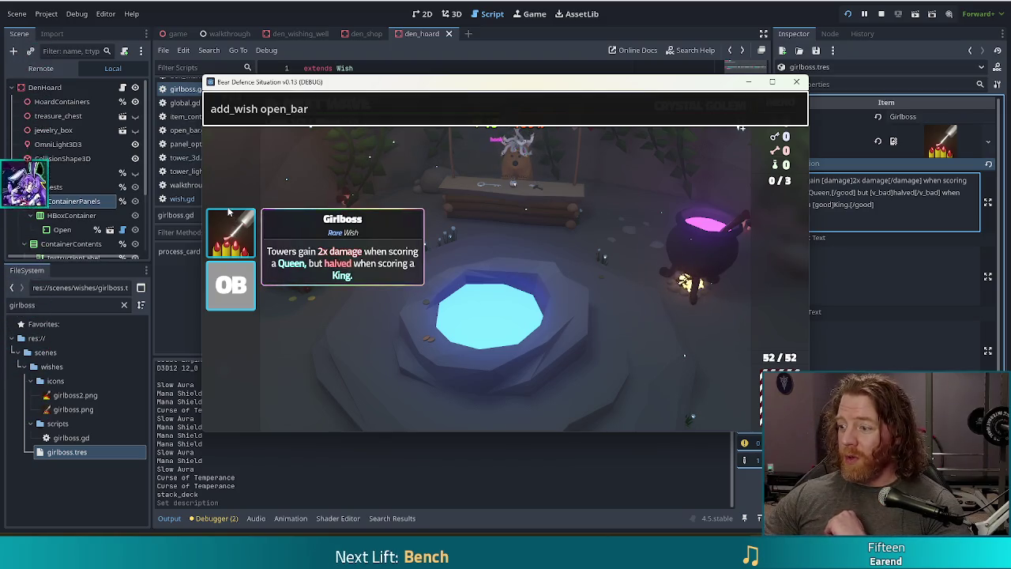
{"action": "left_click", "coordinate": [685, 4]}
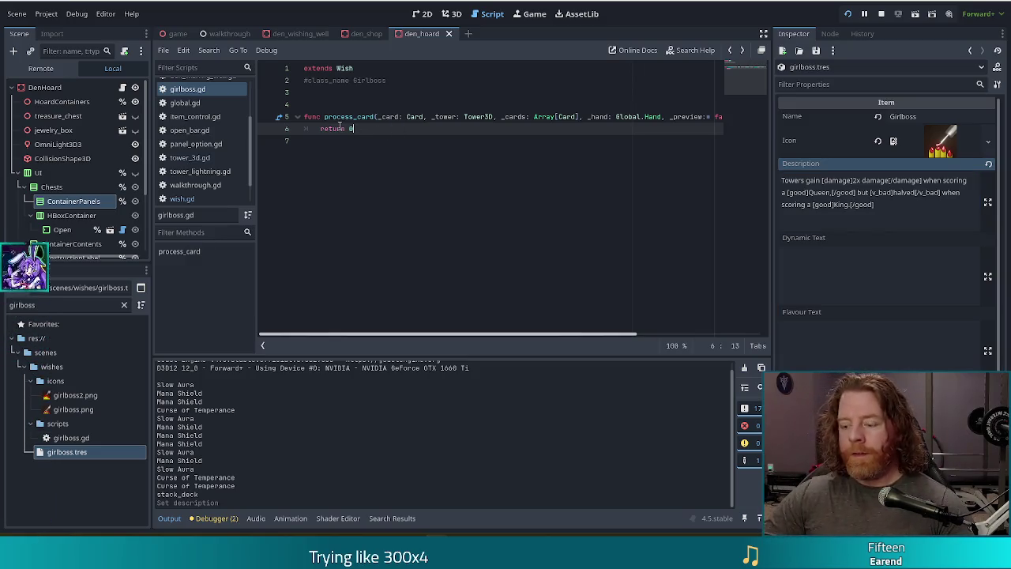
- Add an 'if _card.rank == Card.Rank.QUEEN' check whose body doubles _tower.damage
{"action": "key", "text": "Return"}
{"action": "key", "text": "Up"}
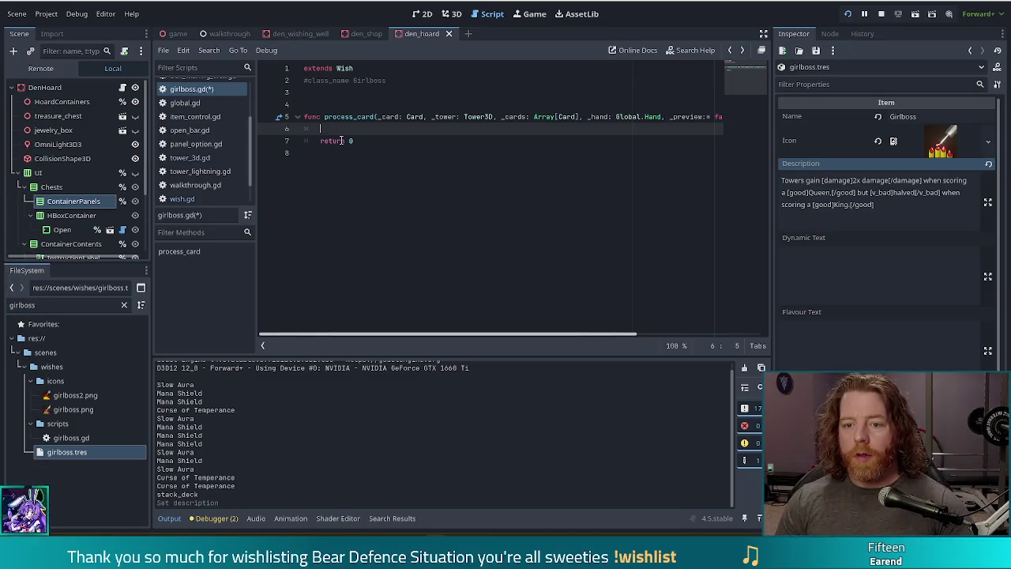
{"action": "type", "text": "_card.rank == Card.Rank"}
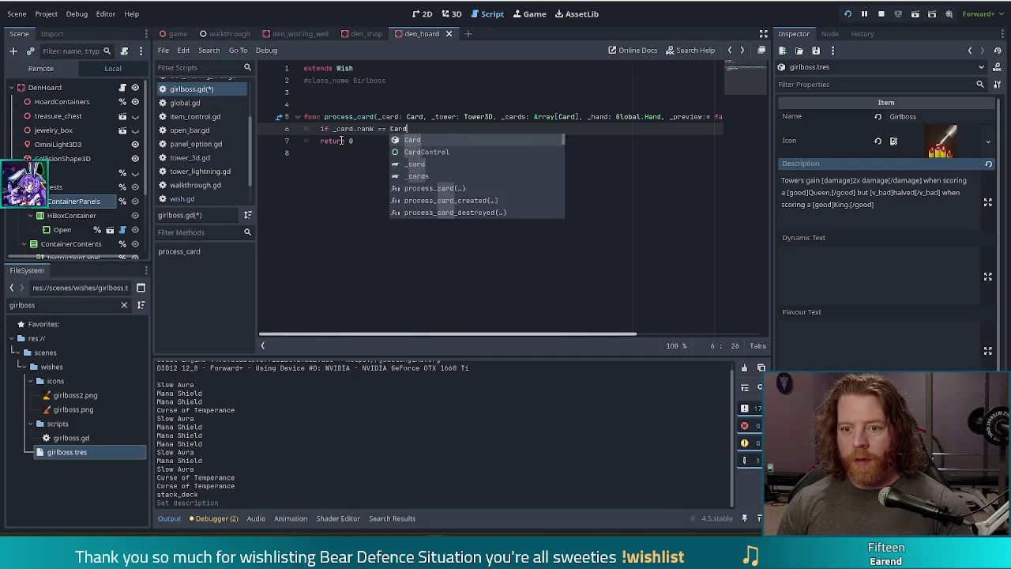
{"action": "type", "text": ".QUEEN:"}
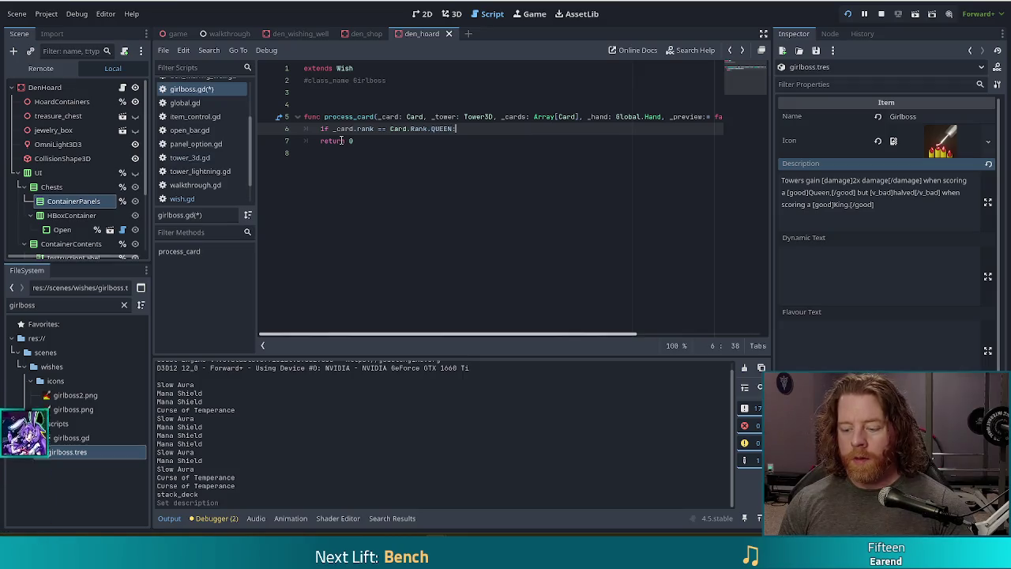
{"action": "key", "text": "Return"}
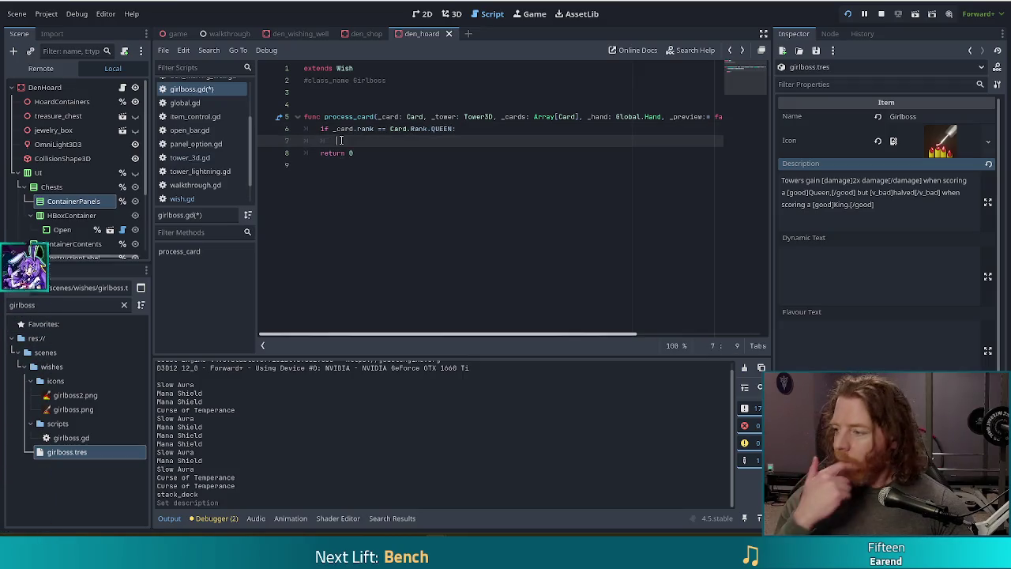
{"action": "type", "text": "tower"}
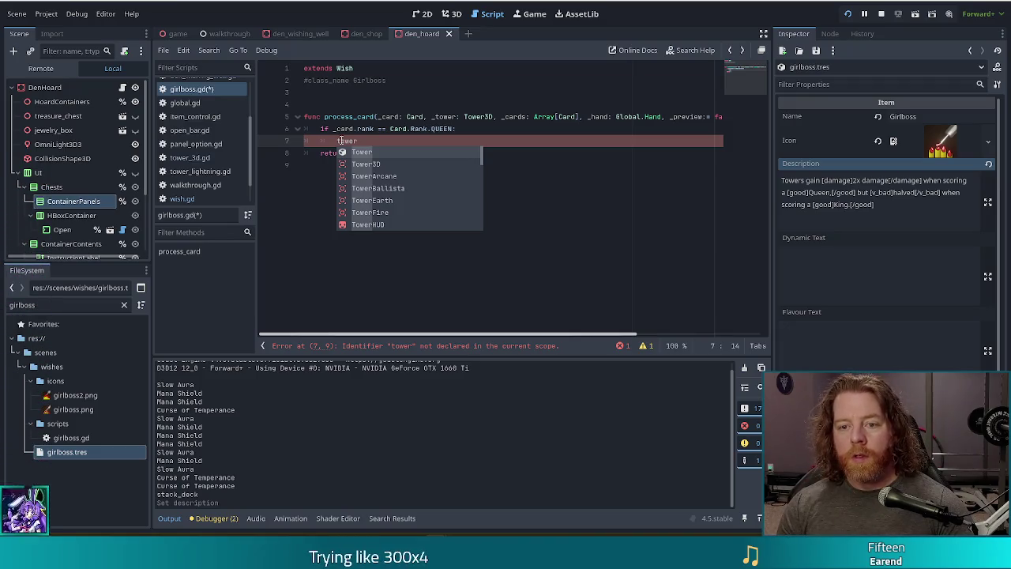
{"action": "key", "text": "BackSpace"}
{"action": "key", "text": "BackSpace"}
{"action": "key", "text": "BackSpace"}
{"action": "type", "text": "wer.damage "}
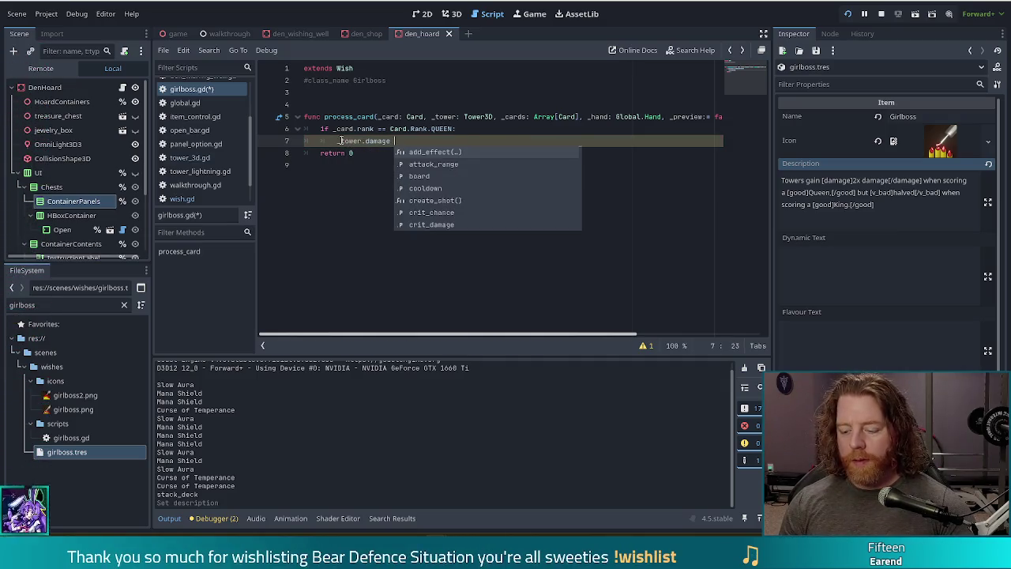
{"action": "type", "text": "*= 2"}
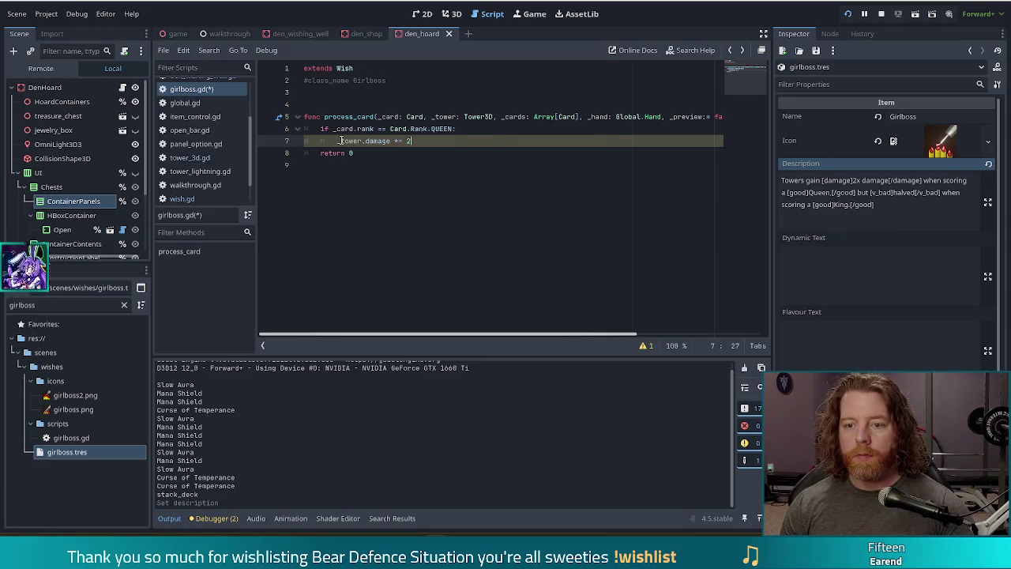
- Add an elif Card.Rank.KING branch that multiplies _tower.damage by 0.5, and save girlboss.gd
{"action": "key", "text": "Return"}
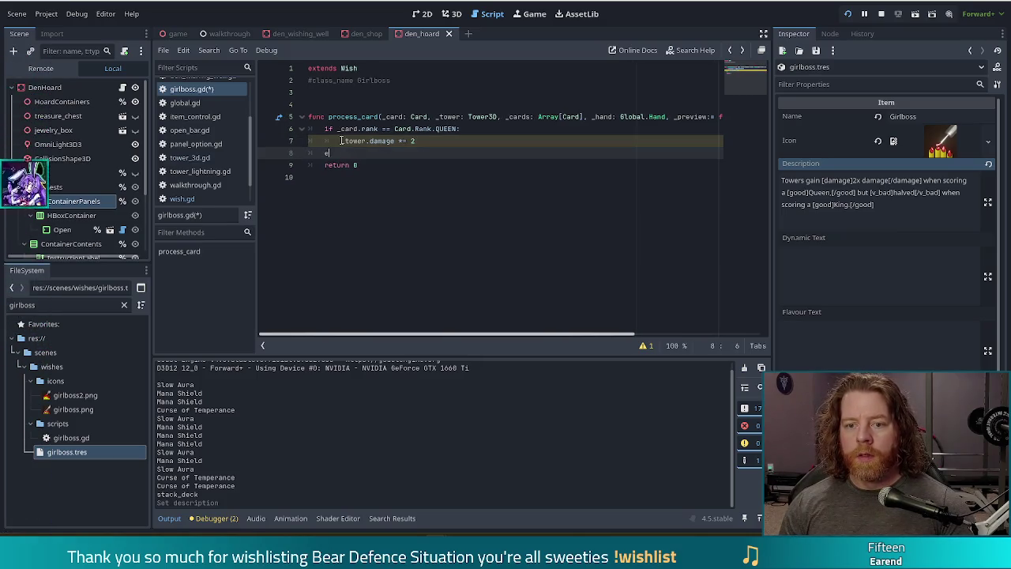
{"action": "type", "text": "lif"}
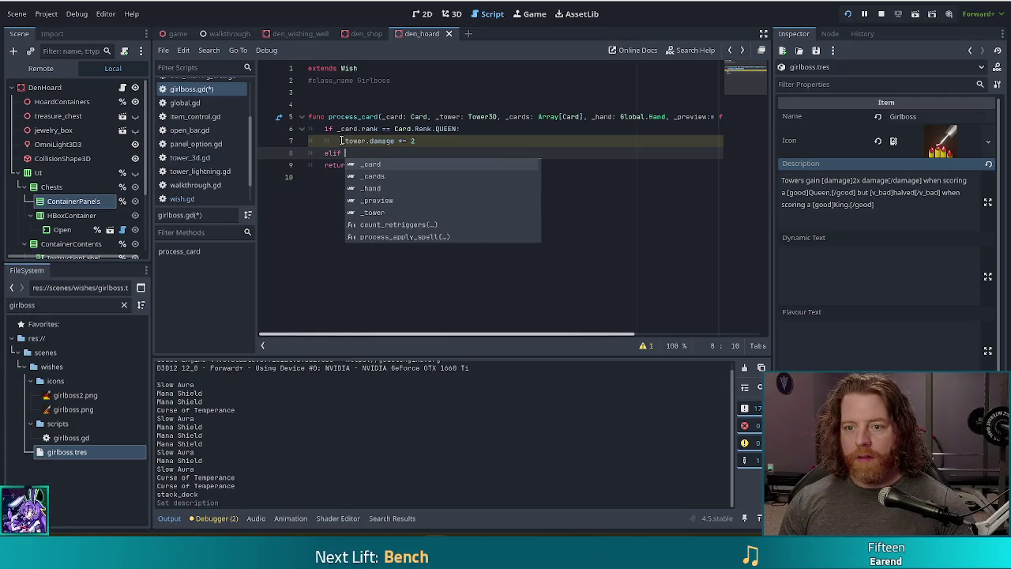
{"action": "left_click_drag", "start_coordinate": [460, 128], "coordinate": [337, 129]}
{"action": "key", "text": "ctrl+c"}
{"action": "left_click", "coordinate": [348, 153]}
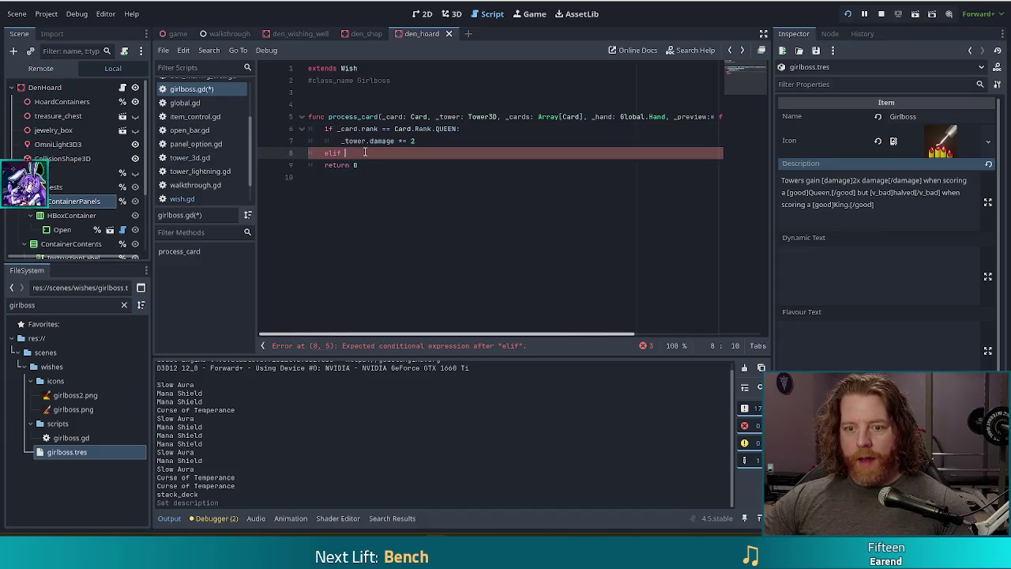
{"action": "key", "text": "ctrl+v"}
{"action": "double_click", "coordinate": [456, 152]}
{"action": "type", "text": "K"}
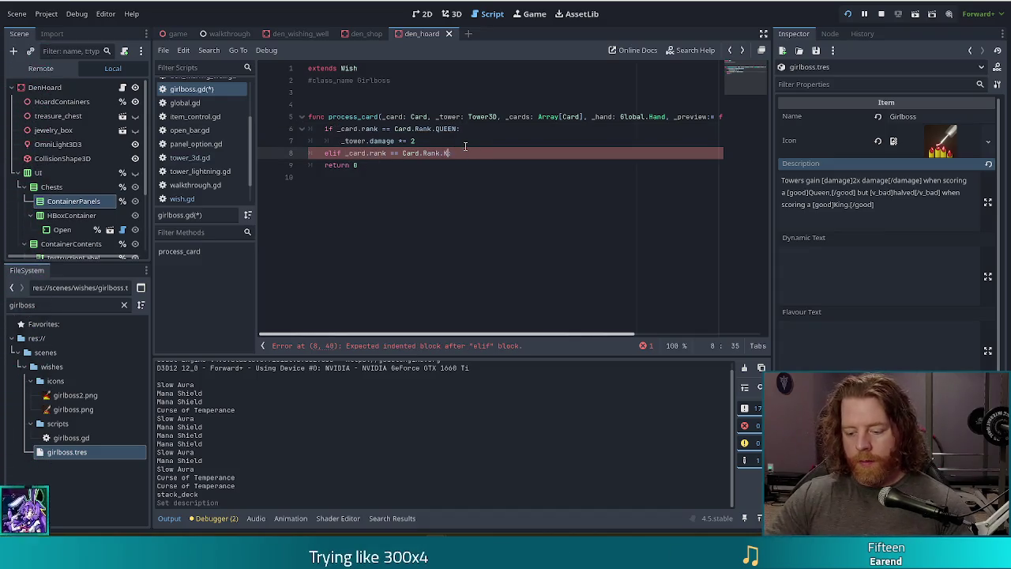
{"action": "key", "text": "Return"}
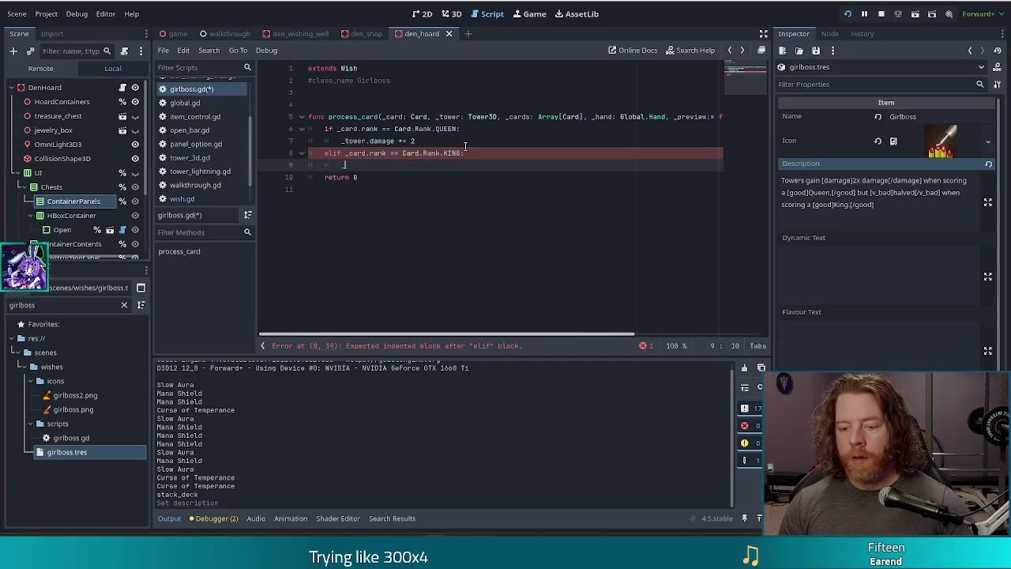
{"action": "type", "text": "r.damage *= 0"}
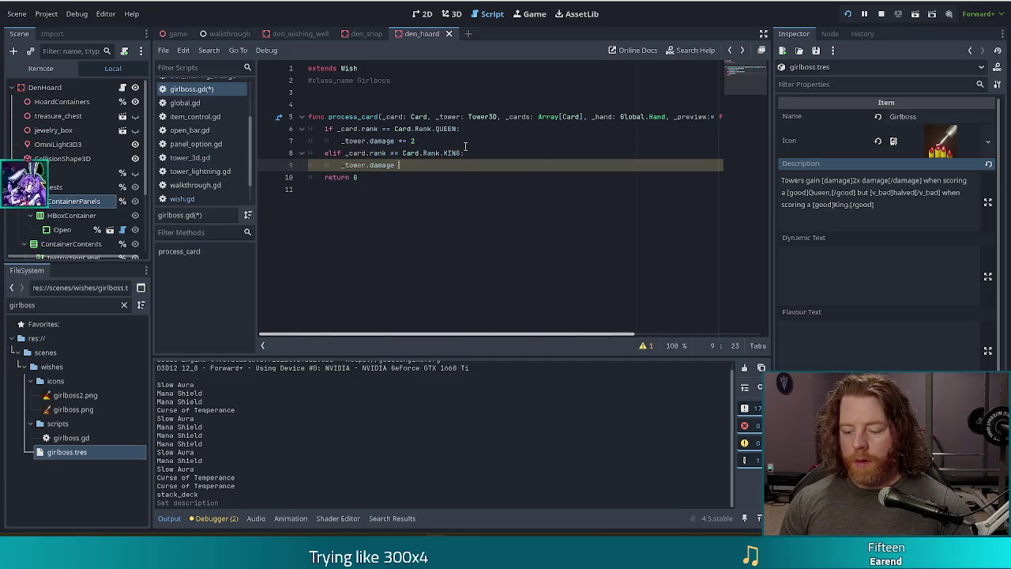
{"action": "type", "text": ".5"}
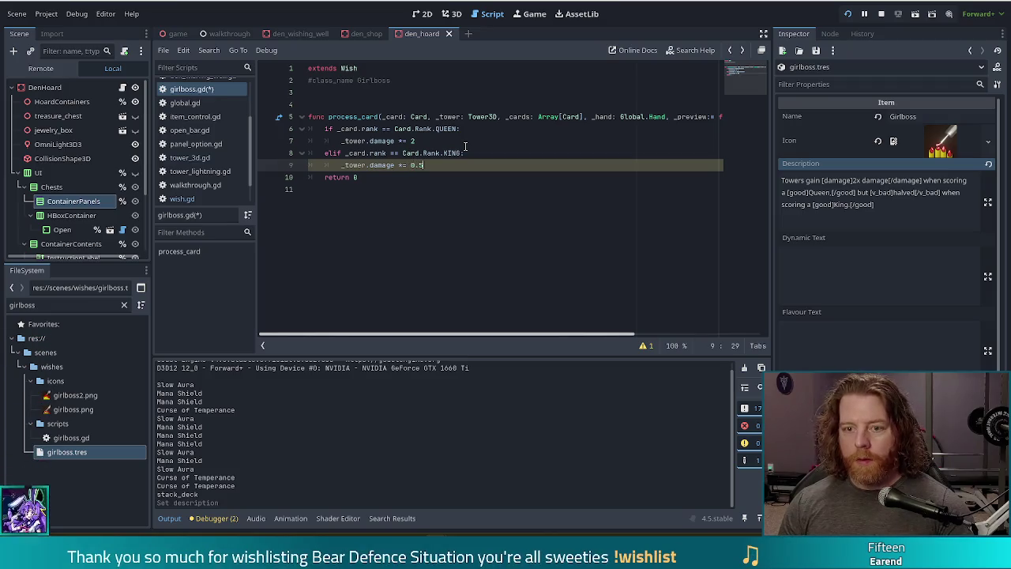
{"action": "key", "text": "ctrl+s"}
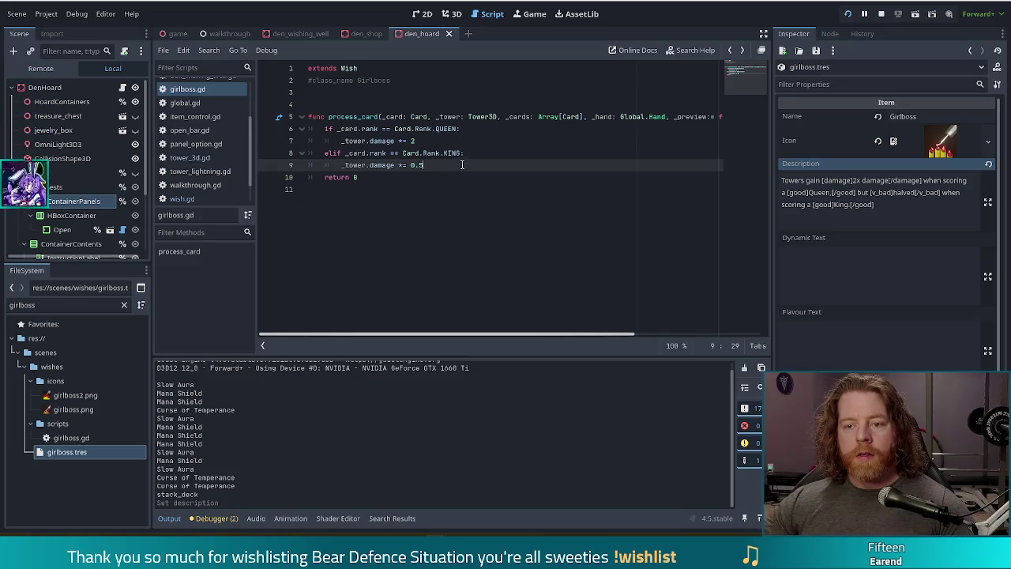
{"action": "key", "text": "Return"}
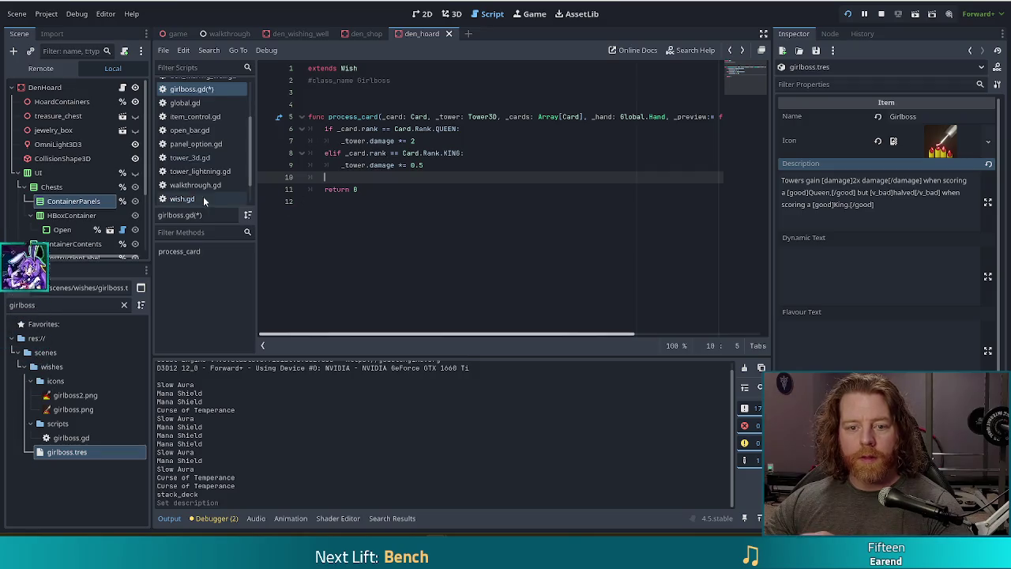
- Open open_bar.gd and look at its _tower.add_effect(self) line and equip/unequip functions
{"action": "scroll", "coordinate": [224, 156], "scroll_direction": "down", "scroll_amount": 2}
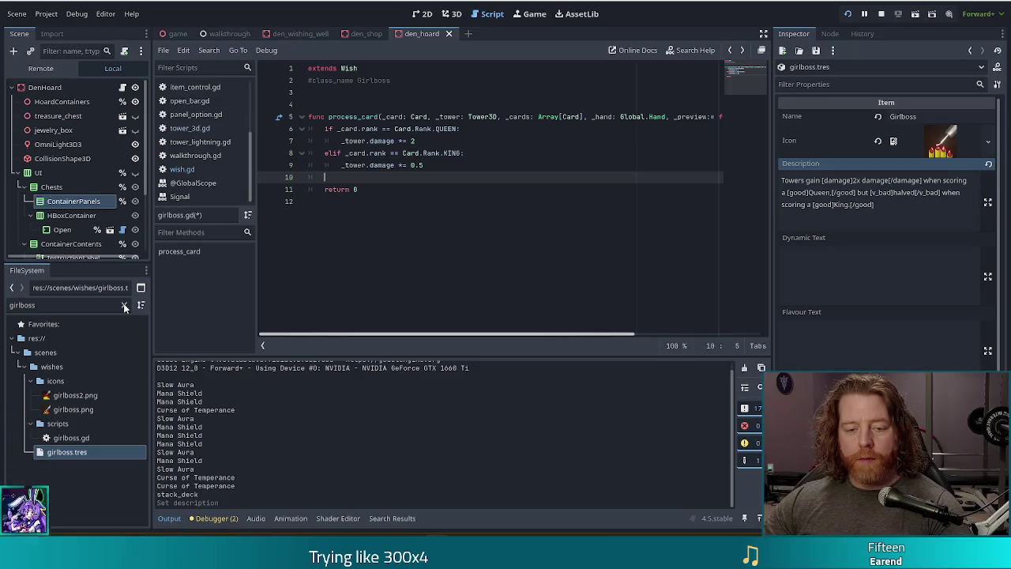
{"action": "left_click", "coordinate": [79, 437]}
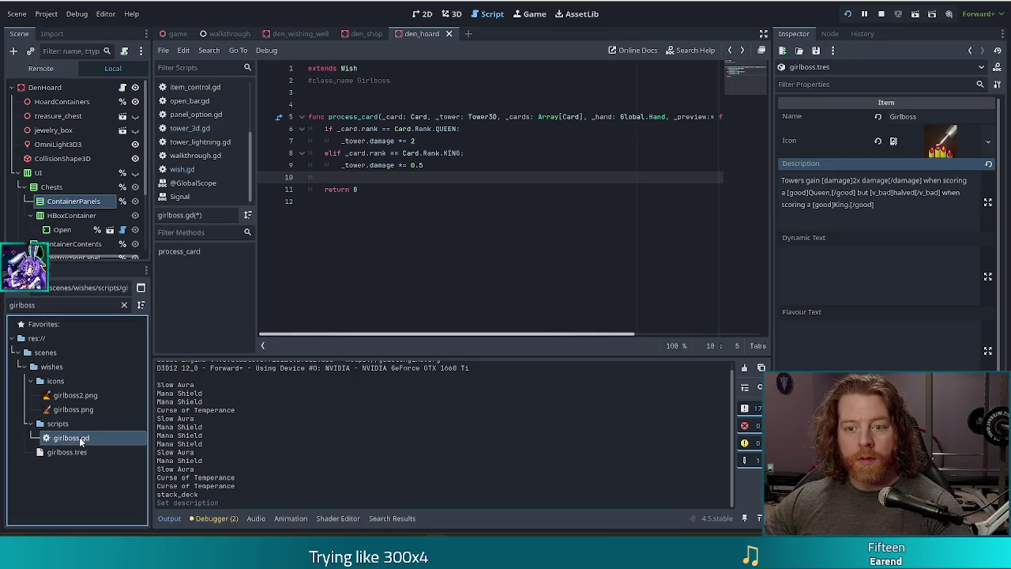
{"action": "double_click", "coordinate": [52, 307]}
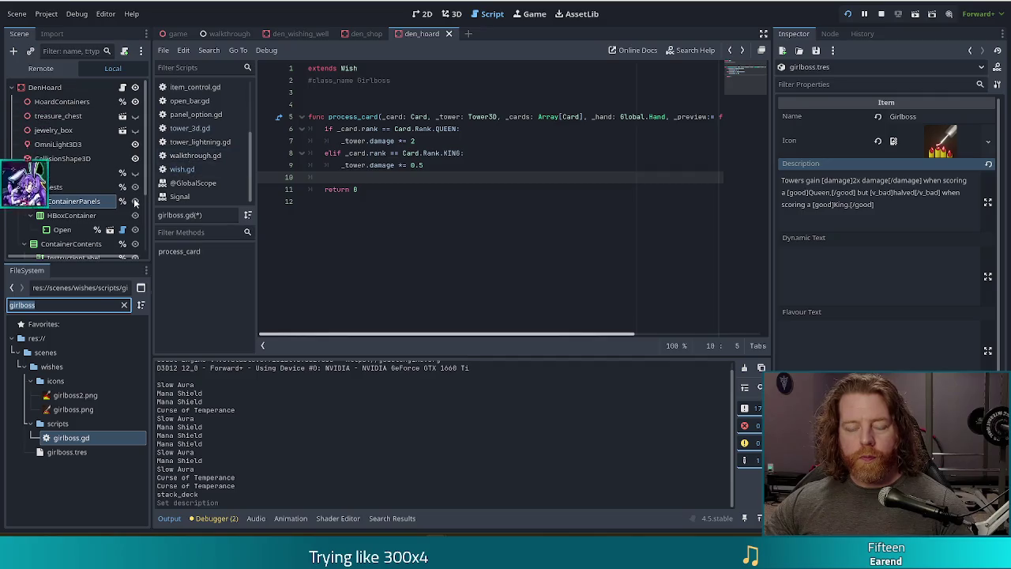
{"action": "left_click", "coordinate": [194, 102]}
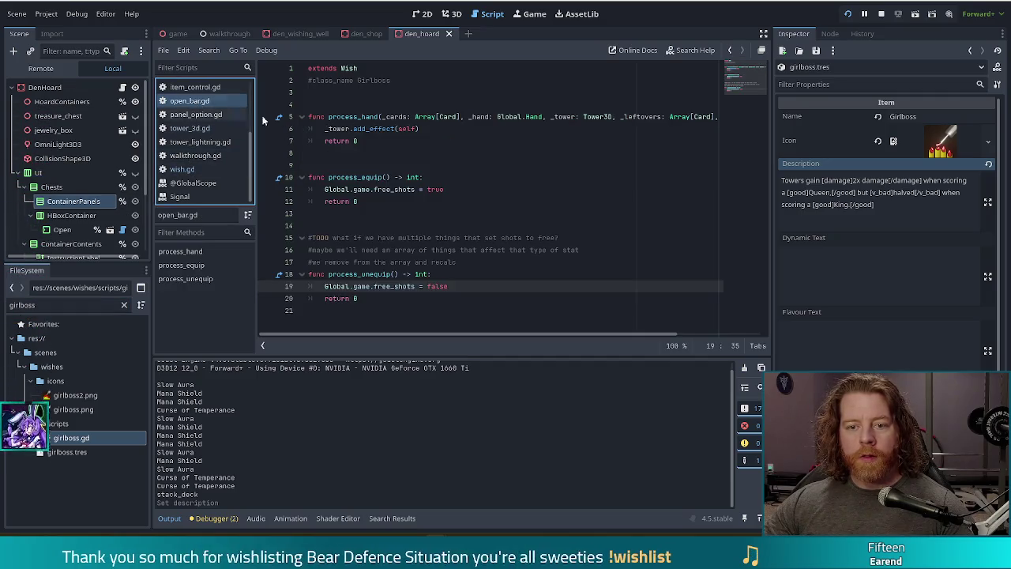
{"action": "left_click", "coordinate": [372, 274]}
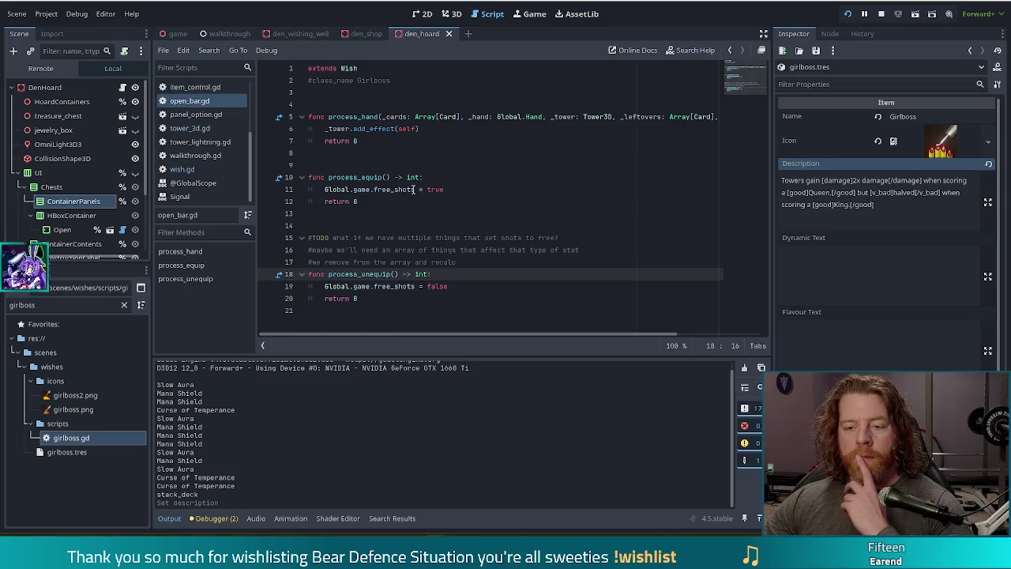
{"action": "mouse_move", "coordinate": [413, 190]}
{"action": "left_click", "coordinate": [465, 131]}
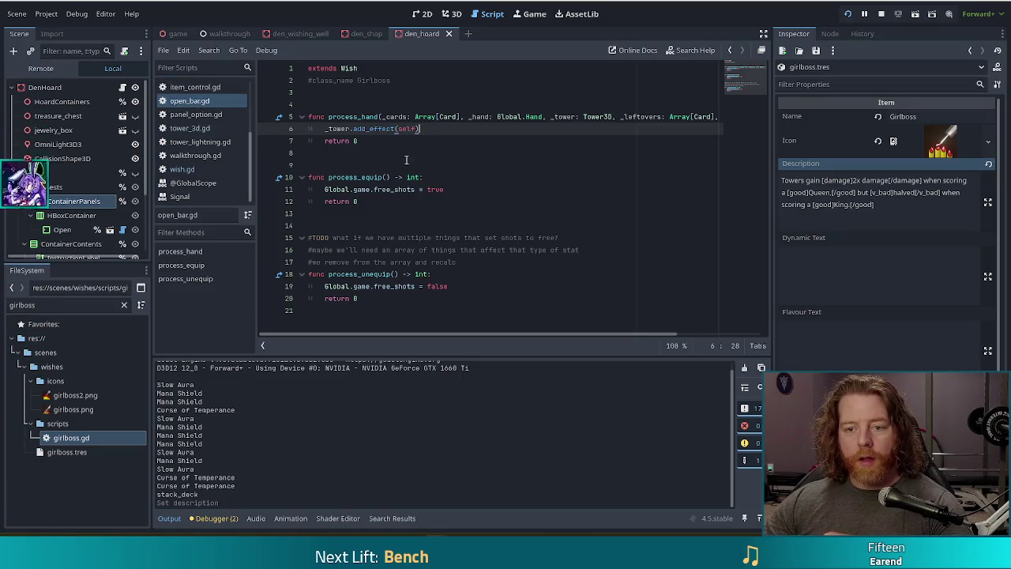
{"action": "left_click", "coordinate": [358, 274]}
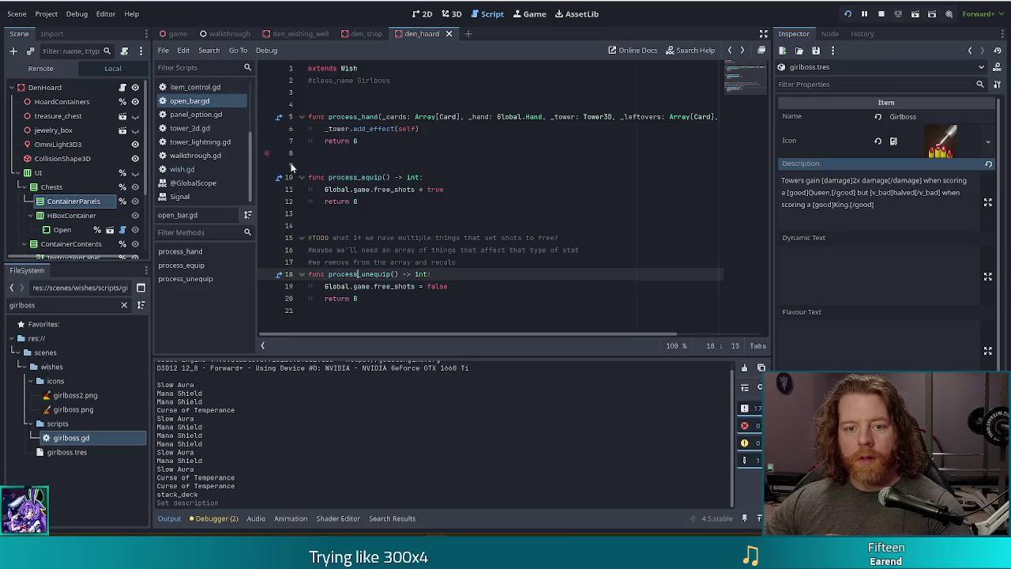
- In girlboss.gd, build a new 'if' line combining the QUEEN or KING rank checks
{"action": "key", "text": "alt+Left"}
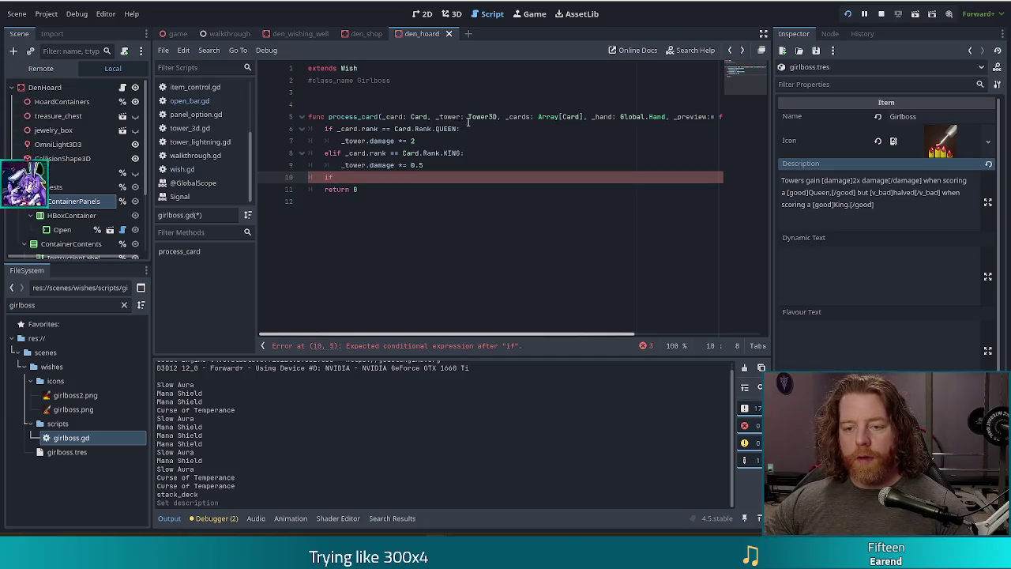
{"action": "left_click_drag", "start_coordinate": [459, 128], "coordinate": [339, 130]}
{"action": "key", "text": "ctrl+c"}
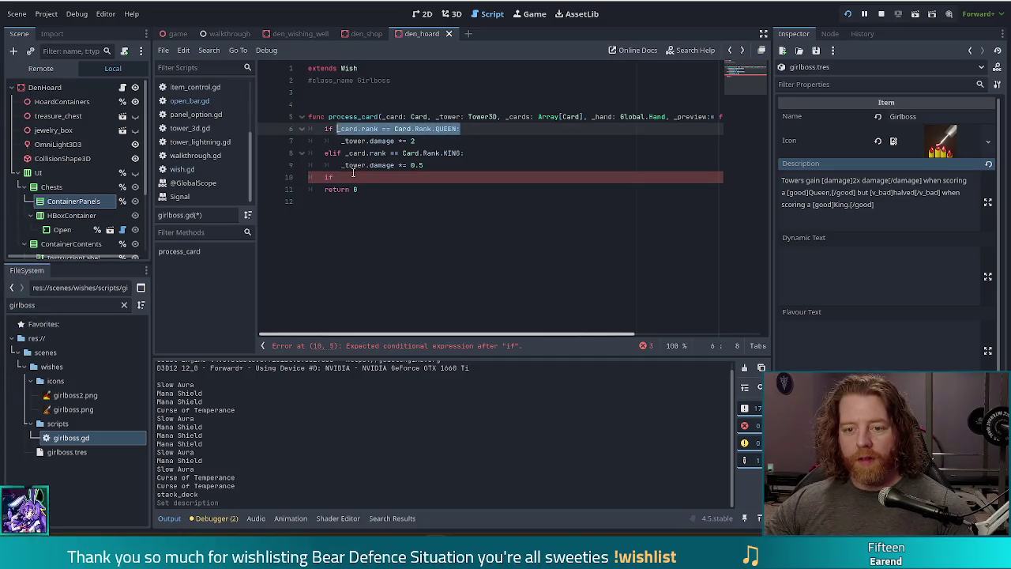
{"action": "left_click", "coordinate": [356, 177]}
{"action": "key", "text": "ctrl+v"}
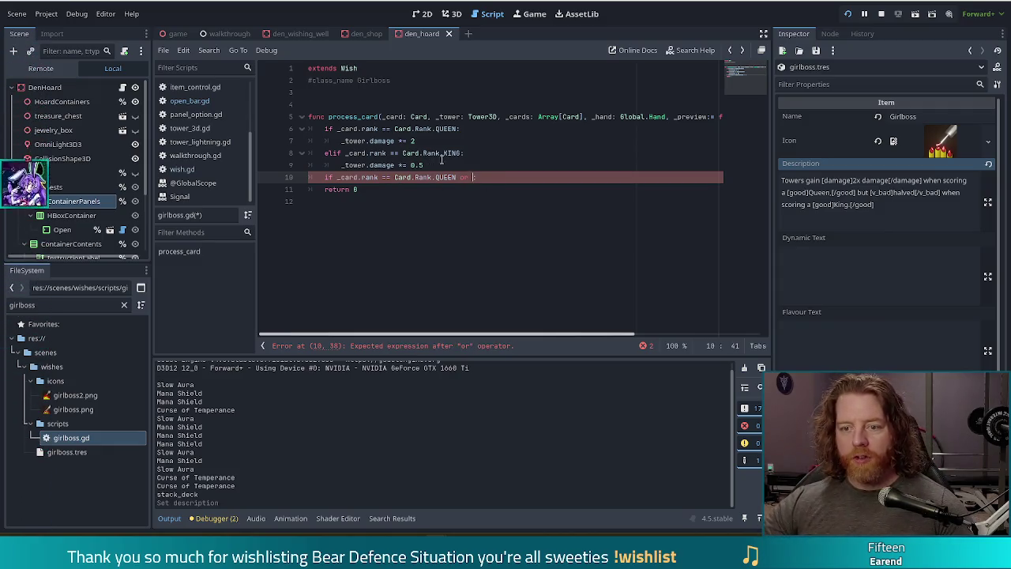
{"action": "left_click_drag", "start_coordinate": [464, 153], "coordinate": [345, 153]}
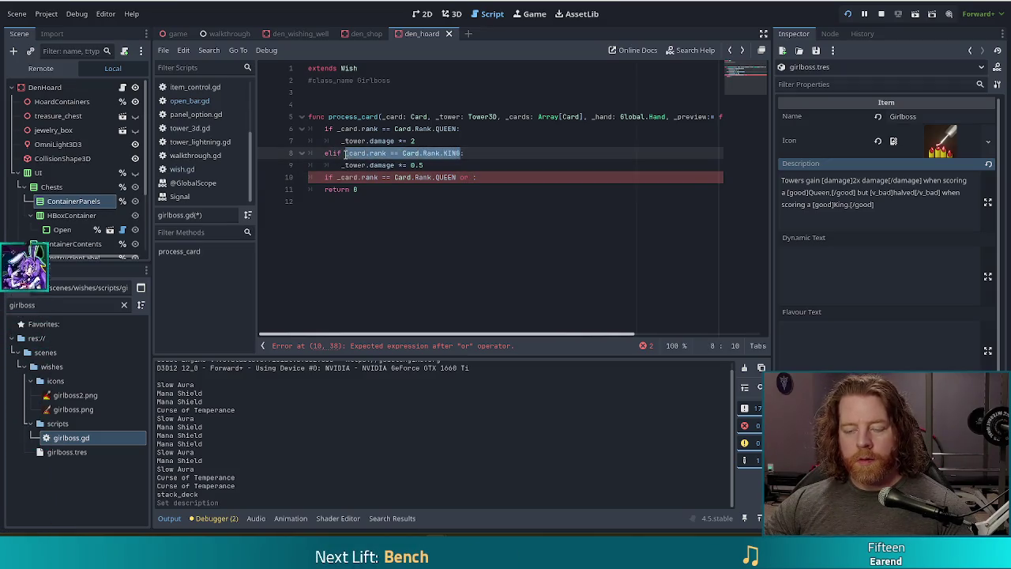
{"action": "left_click", "coordinate": [467, 178]}
{"action": "key", "text": "ctrl+v"}
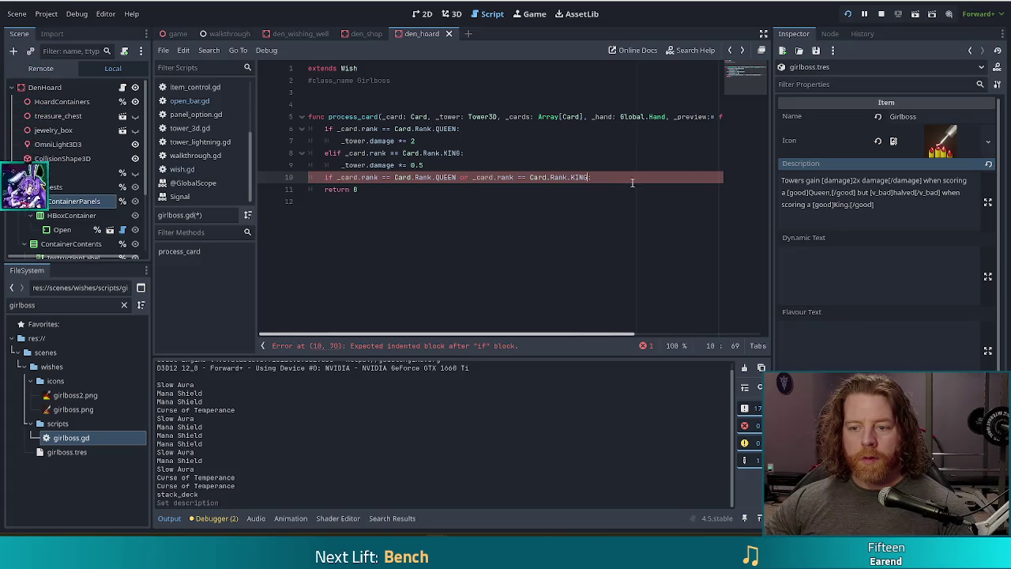
- Add _tower.add_effect(self) under that condition, save the script, and run the project
{"action": "key", "text": "End"}
{"action": "key", "text": "Return"}
{"action": "type", "text": "_tower."}
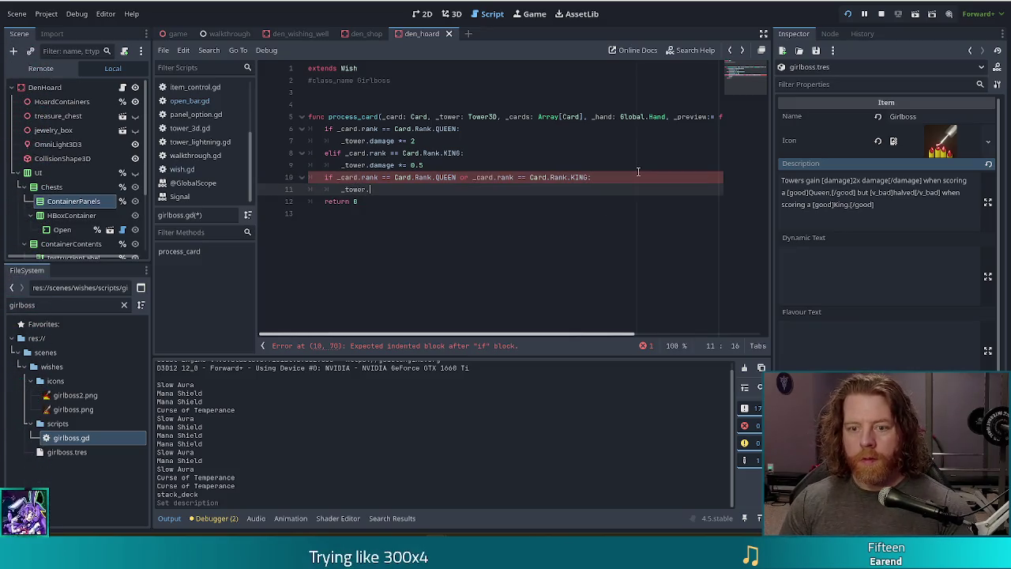
{"action": "key", "text": "Return"}
{"action": "type", "text": "ffect(sel"}
{"action": "key", "text": "ctrl+s"}
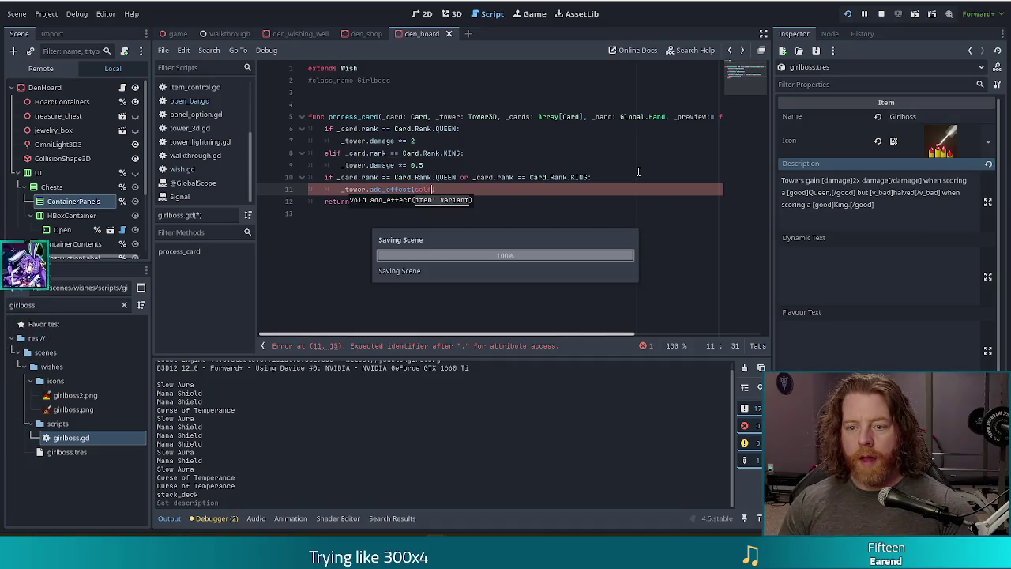
{"action": "left_click", "coordinate": [369, 177]}
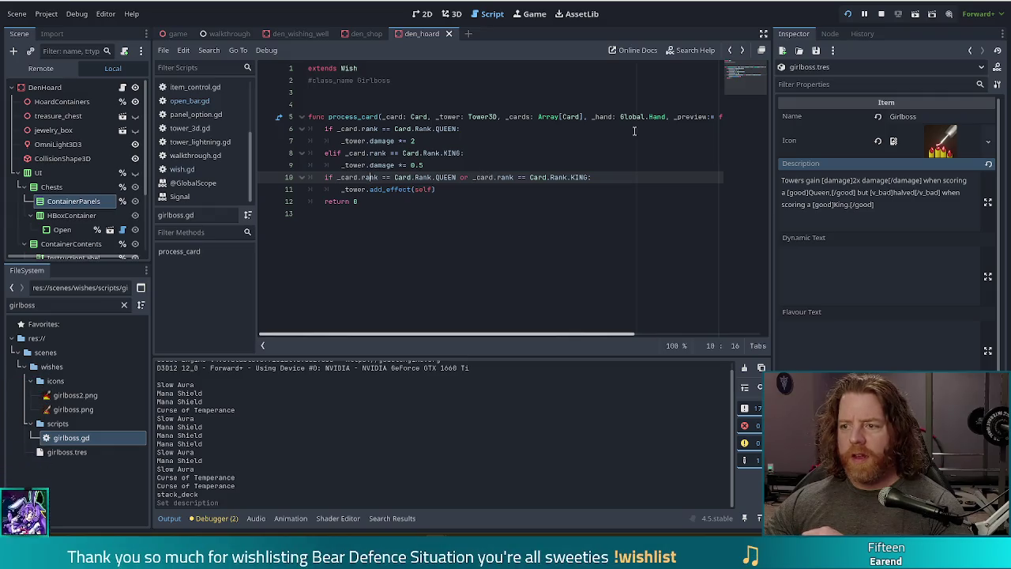
{"action": "left_click", "coordinate": [883, 16]}
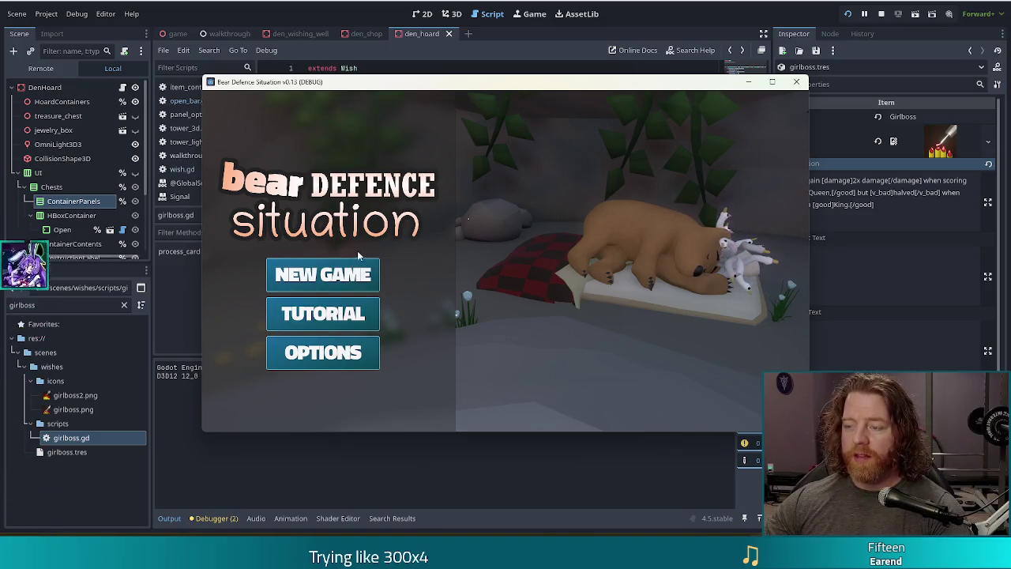
- Choose NEW GAME on the title menu to begin Level 1/9
{"action": "left_click", "coordinate": [348, 286]}
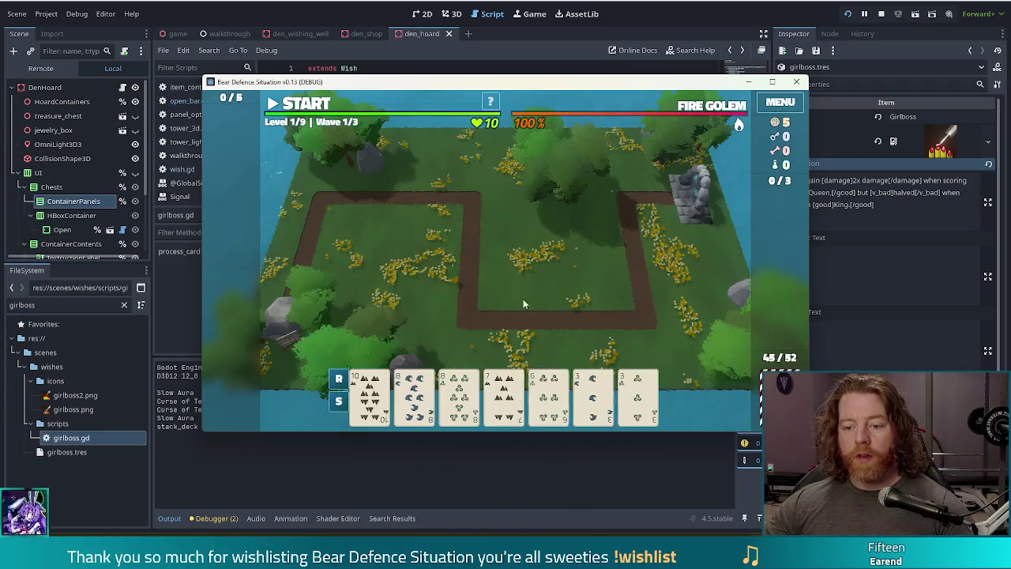
- Use all three discards to redraw unwanted cards, sorting the hand by rank along the way
{"action": "left_click", "coordinate": [548, 395]}
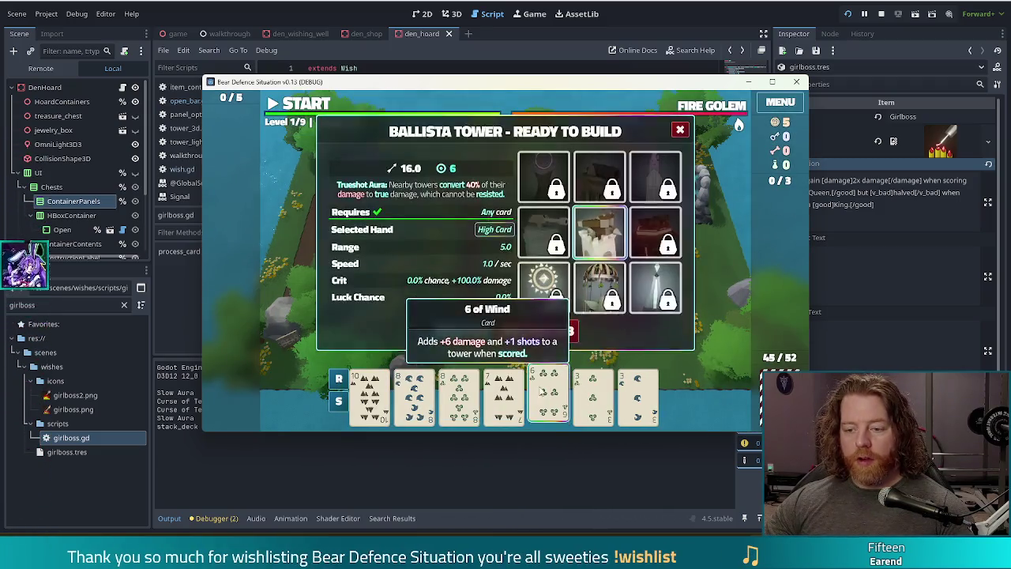
{"action": "left_click", "coordinate": [636, 395]}
{"action": "left_click", "coordinate": [593, 395]}
{"action": "left_click", "coordinate": [504, 395]}
{"action": "left_click", "coordinate": [459, 395]}
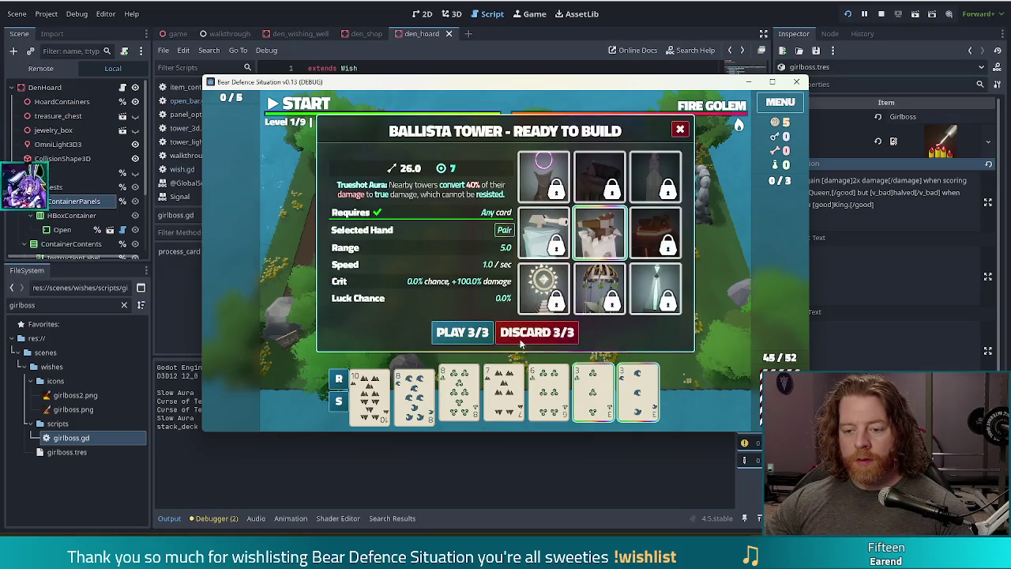
{"action": "left_click", "coordinate": [546, 334]}
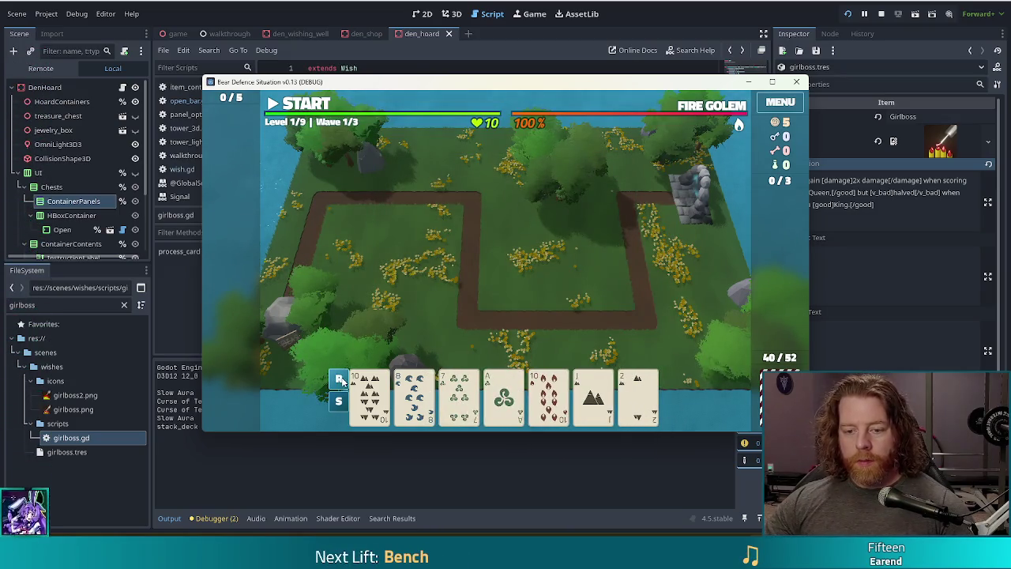
{"action": "left_click", "coordinate": [340, 380]}
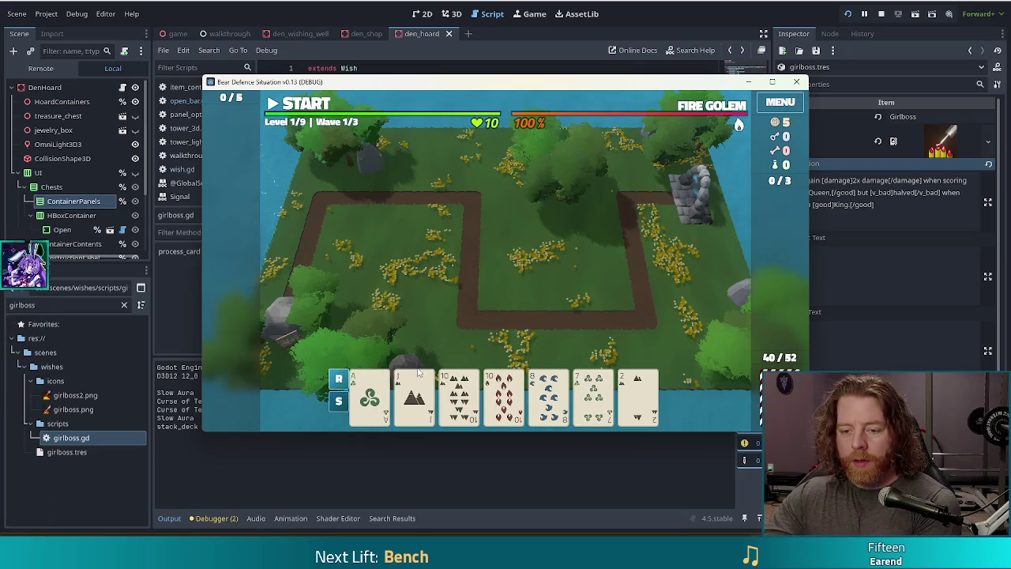
{"action": "left_click", "coordinate": [546, 395]}
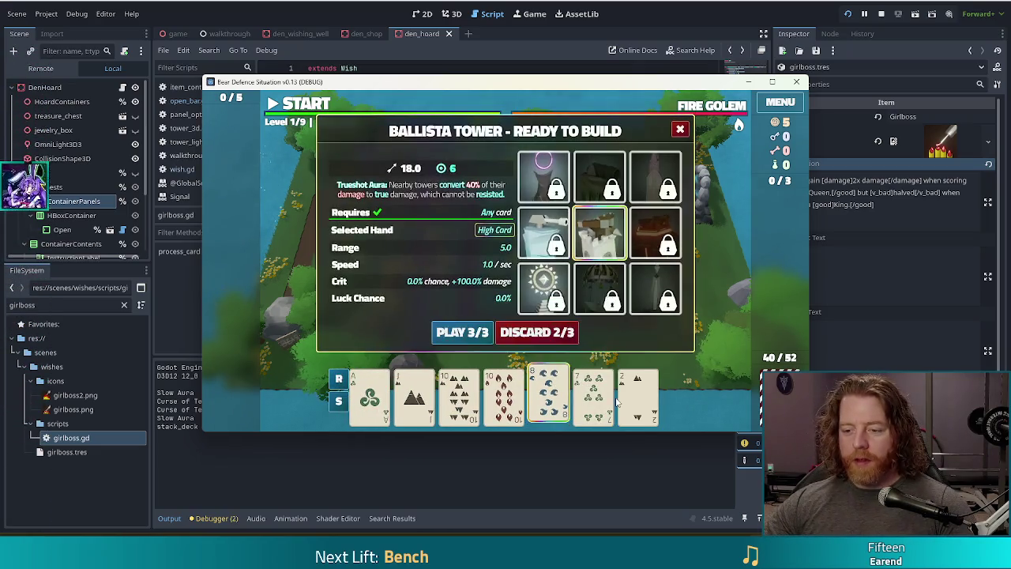
{"action": "left_click", "coordinate": [504, 395]}
{"action": "left_click", "coordinate": [592, 395]}
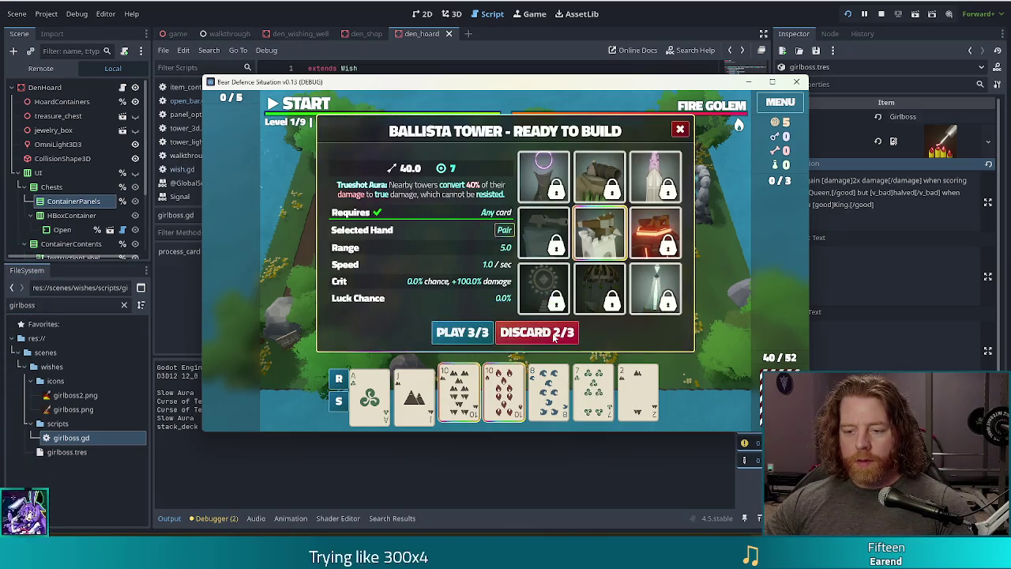
{"action": "left_click", "coordinate": [545, 333]}
{"action": "left_click", "coordinate": [504, 395]}
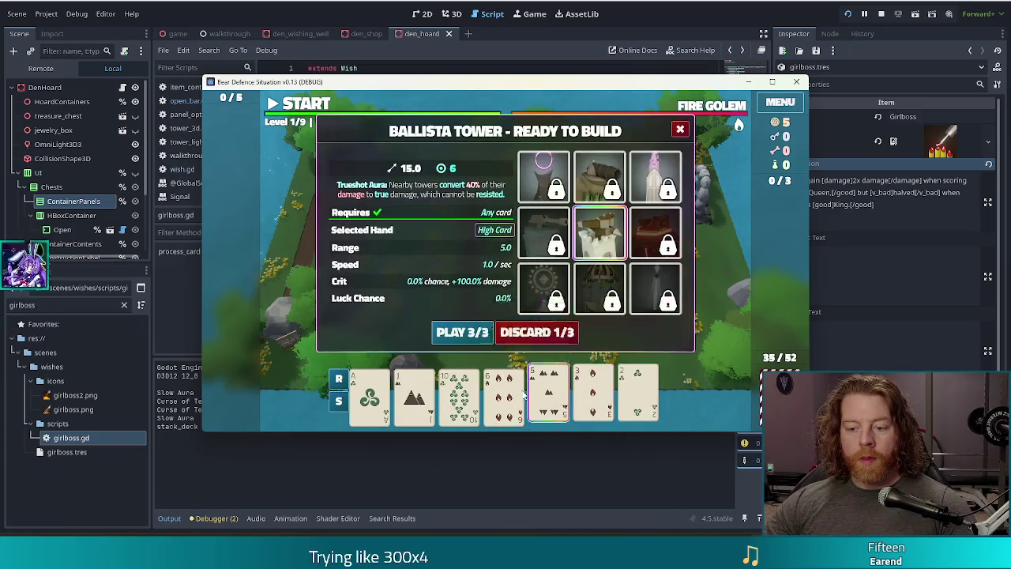
{"action": "left_click", "coordinate": [537, 338]}
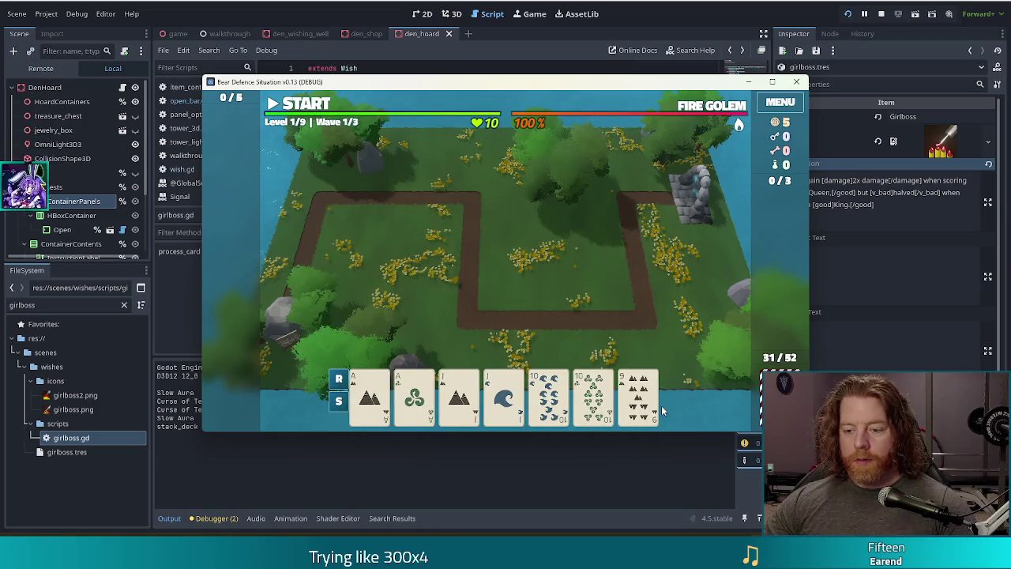
- Select both Aces and both 10s as a Two Pair giving 72.0 ballista damage
{"action": "left_click", "coordinate": [639, 399]}
{"action": "left_click", "coordinate": [638, 395]}
{"action": "left_click", "coordinate": [593, 395]}
{"action": "left_click", "coordinate": [548, 395]}
{"action": "left_click", "coordinate": [414, 395]}
{"action": "left_click", "coordinate": [369, 395]}
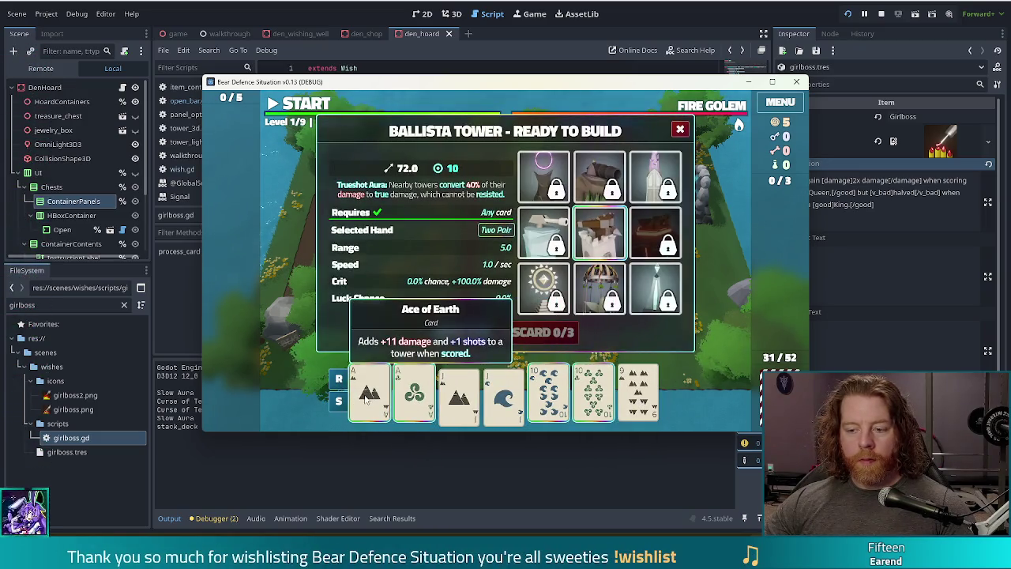
{"action": "key", "text": "grave"}
- Run the 'discard' console command, then discard the pair of 2s
{"action": "type", "text": "discard"}
{"action": "key", "text": "Return"}
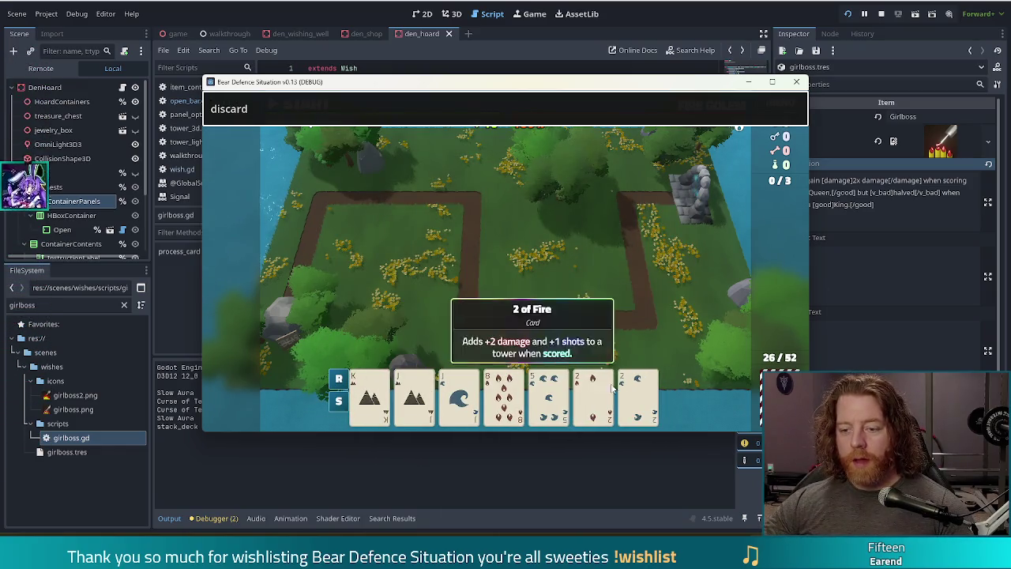
{"action": "left_click", "coordinate": [609, 387]}
{"action": "left_click", "coordinate": [638, 395]}
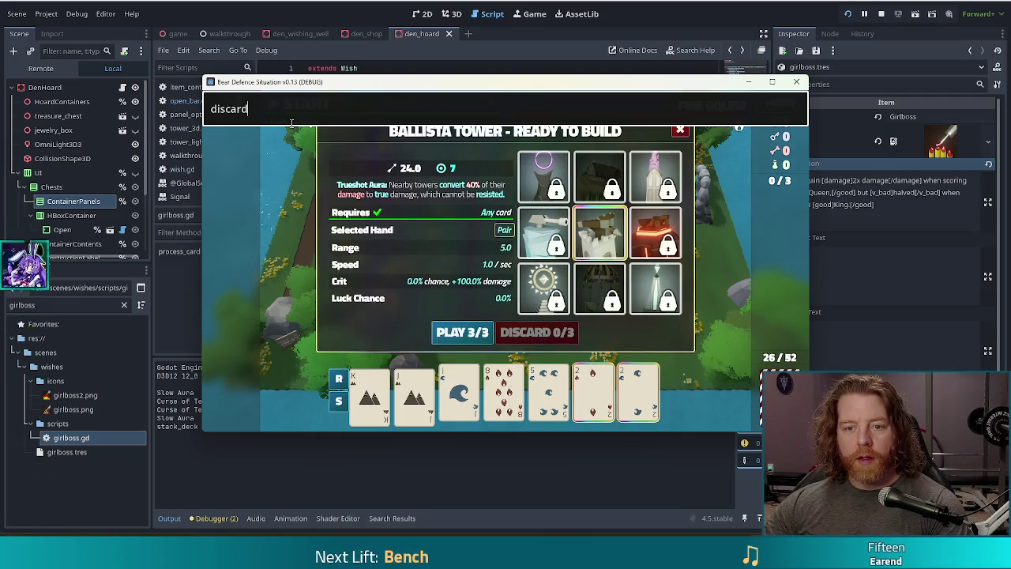
{"action": "key", "text": "Return"}
- Discard the 6, both 9s and the Ace, then the pair of fours, leaving 11/52 cards
{"action": "left_click", "coordinate": [568, 395]}
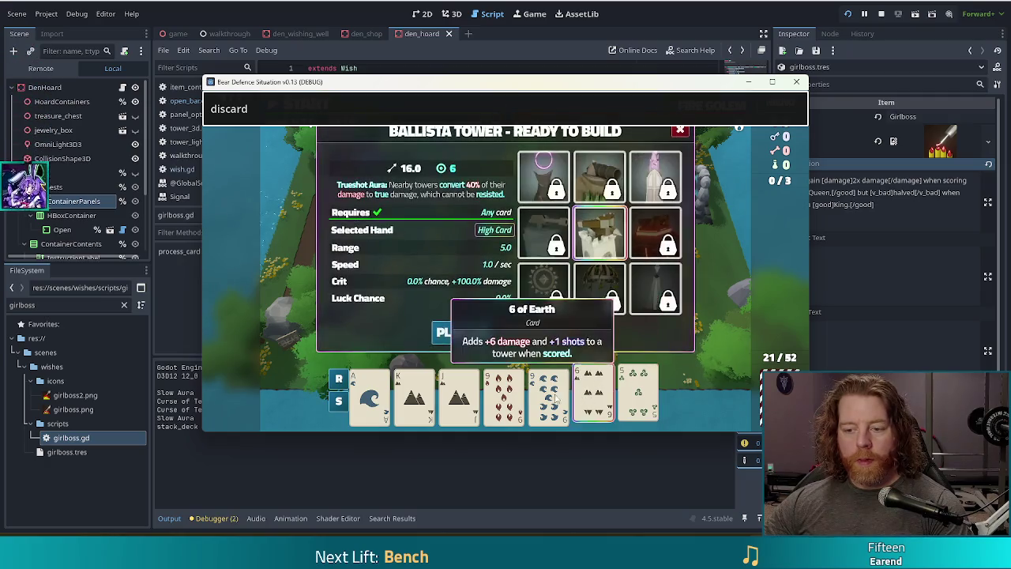
{"action": "left_click", "coordinate": [548, 395]}
{"action": "left_click", "coordinate": [504, 395]}
{"action": "left_click", "coordinate": [369, 395]}
{"action": "key", "text": "Return"}
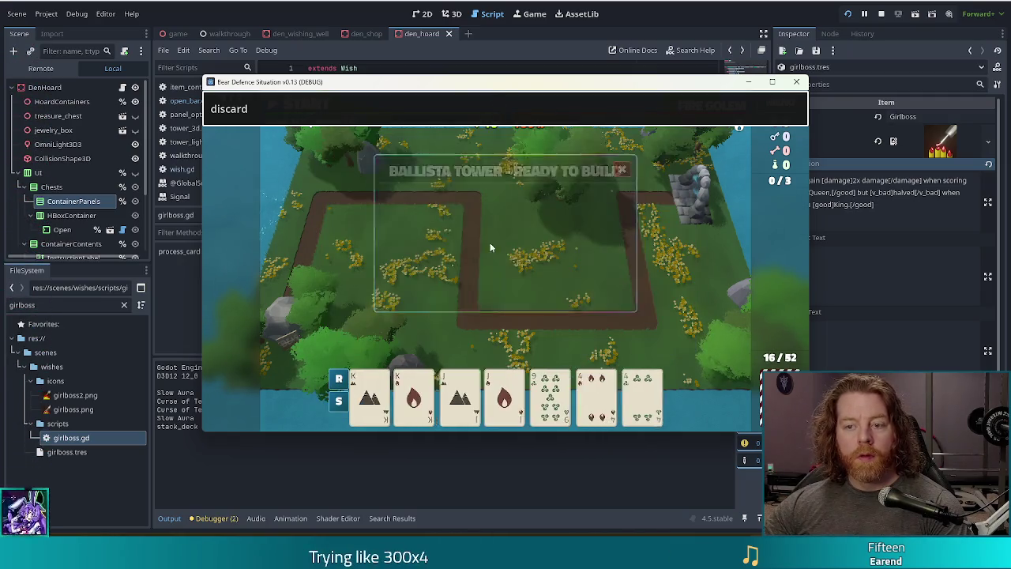
{"action": "left_click", "coordinate": [593, 396]}
{"action": "left_click", "coordinate": [637, 395]}
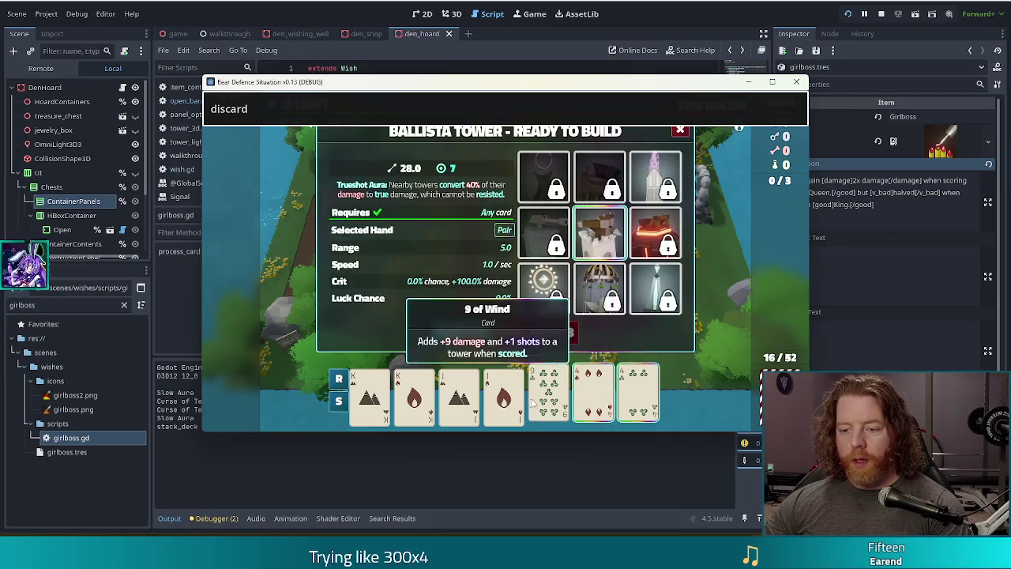
{"action": "left_click", "coordinate": [316, 116]}
{"action": "key", "text": "Return"}
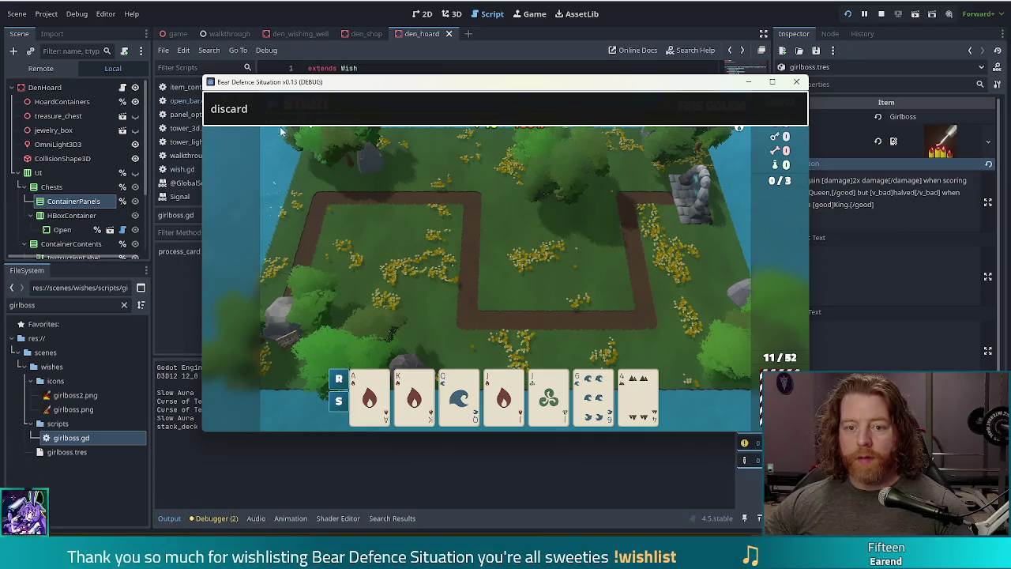
- Add the Girlboss wish with the 'add_wish girlboss' console command
{"action": "type", "text": "add wish girlb"}
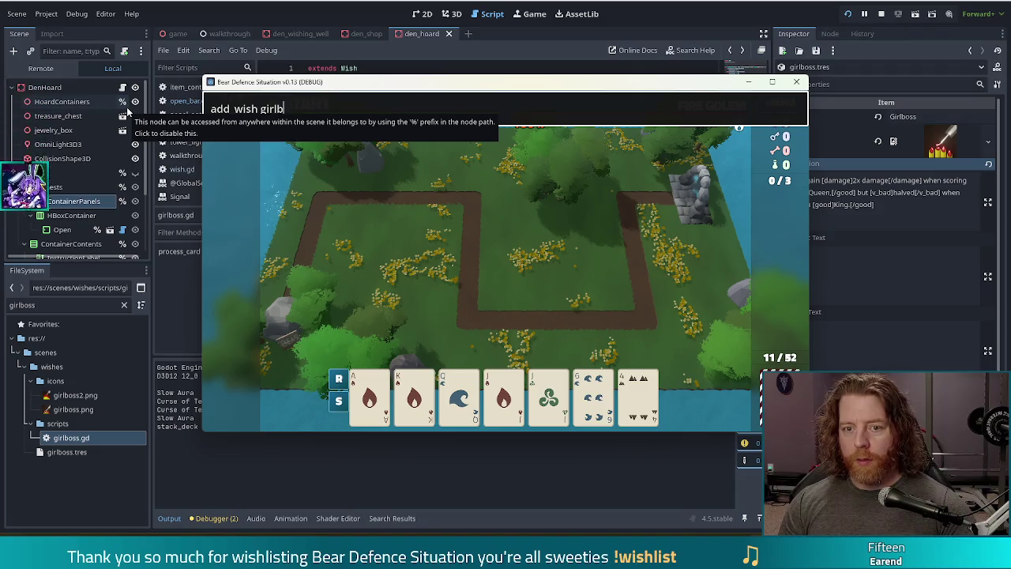
{"action": "type", "text": "oss"}
{"action": "key", "text": "Return"}
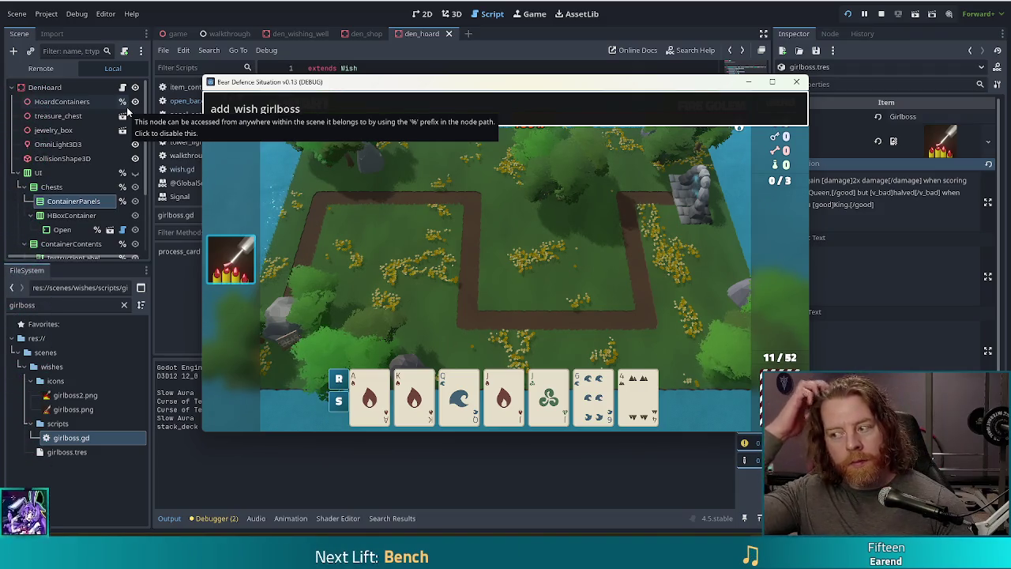
{"action": "mouse_move", "coordinate": [227, 260]}
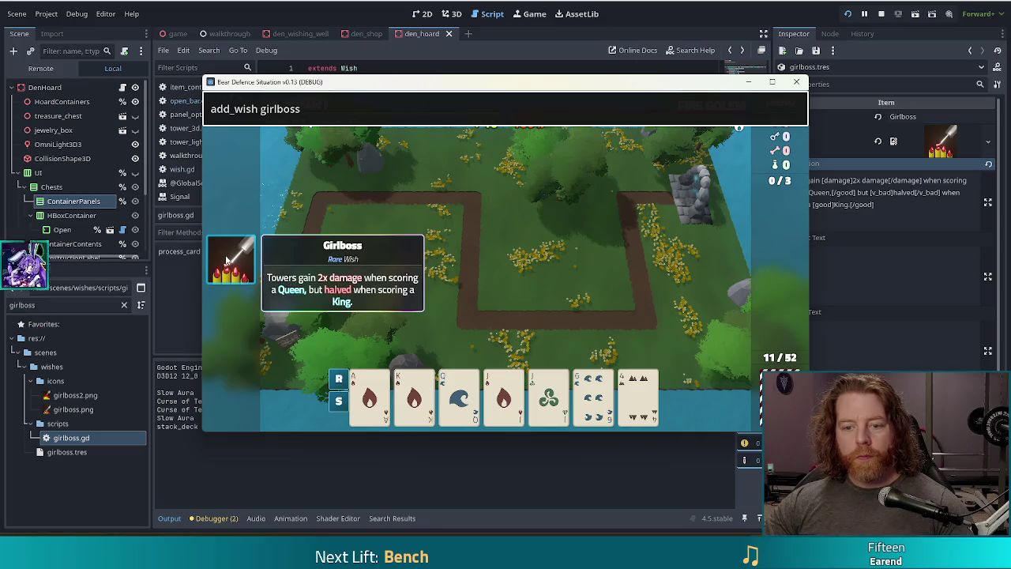
{"action": "key", "text": "Escape"}
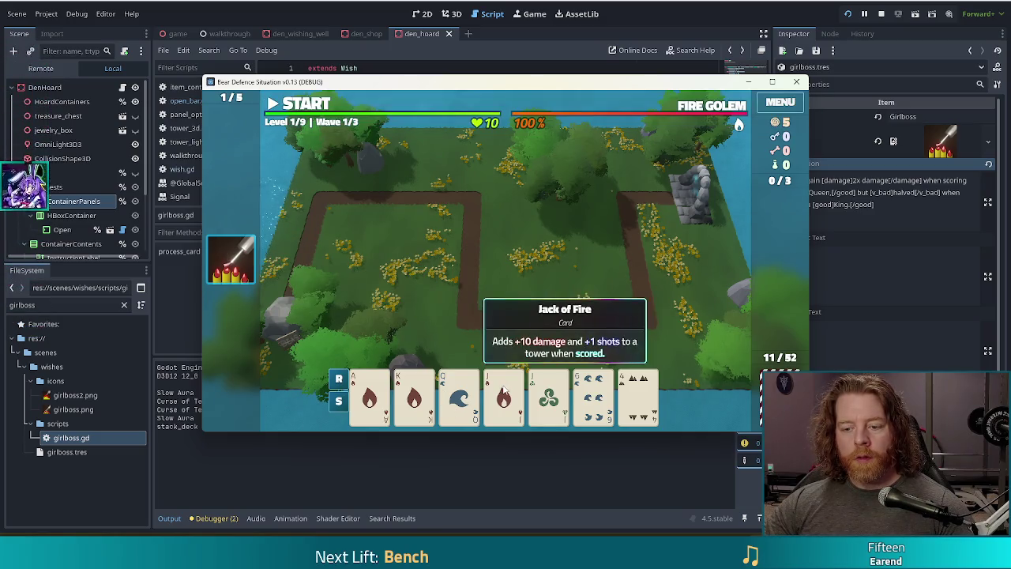
- Compare Ballista damage for the Jack, Queen of Water and King of Fire cards
{"action": "left_click", "coordinate": [503, 395]}
{"action": "left_click", "coordinate": [503, 395]}
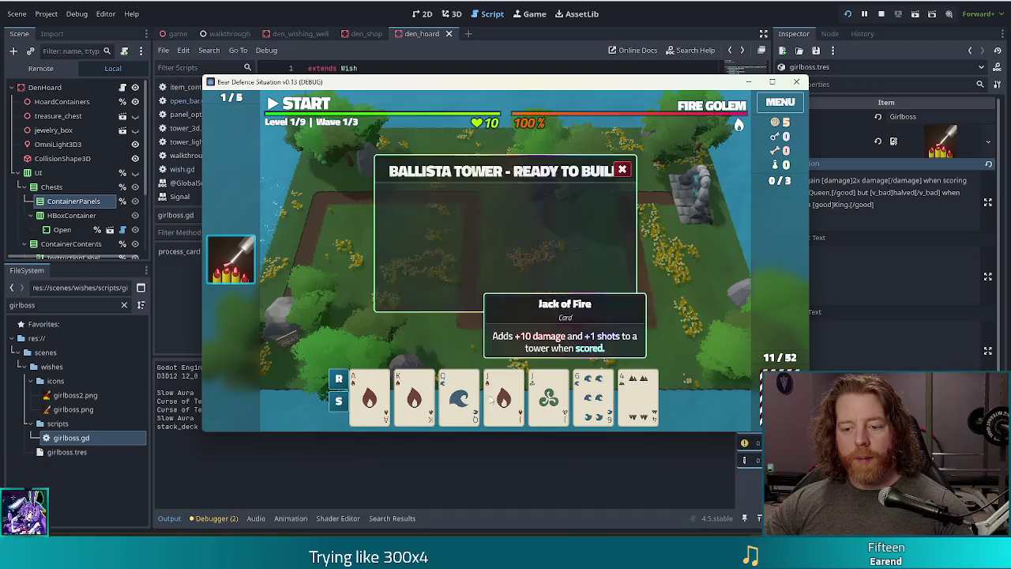
{"action": "left_click", "coordinate": [459, 395]}
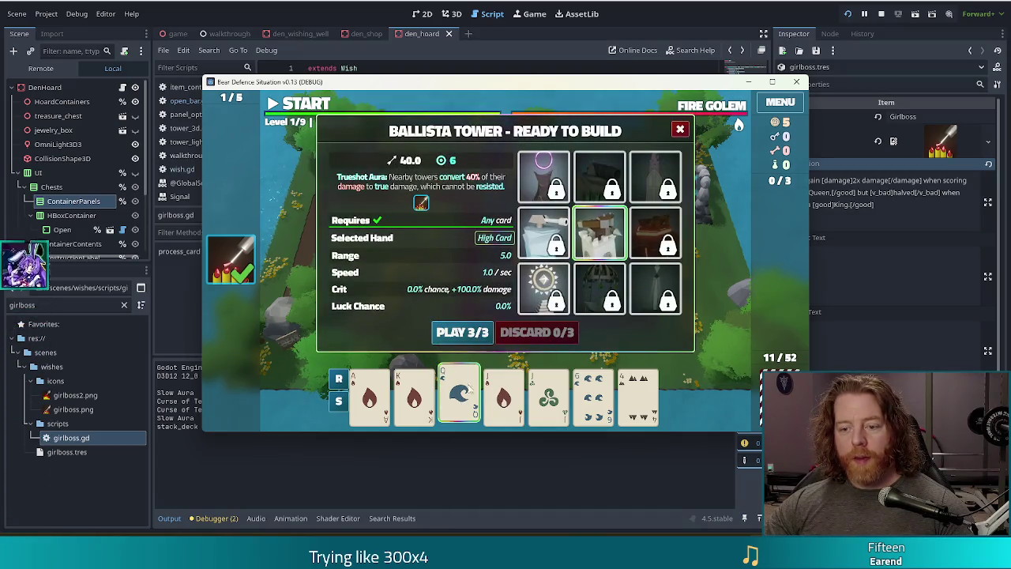
{"action": "left_click", "coordinate": [465, 372]}
{"action": "left_click", "coordinate": [503, 395]}
{"action": "left_click", "coordinate": [503, 395]}
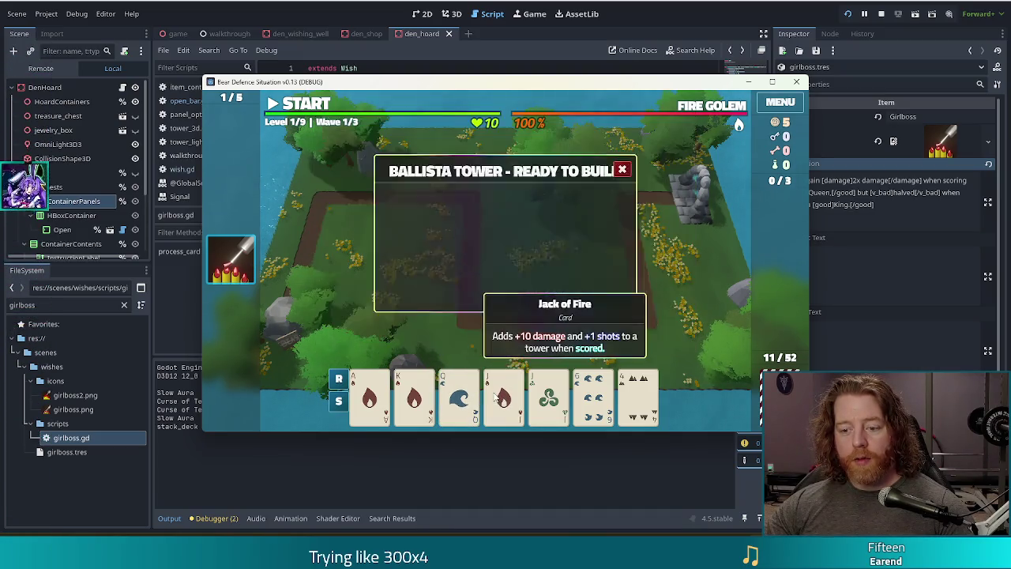
{"action": "left_click", "coordinate": [459, 395]}
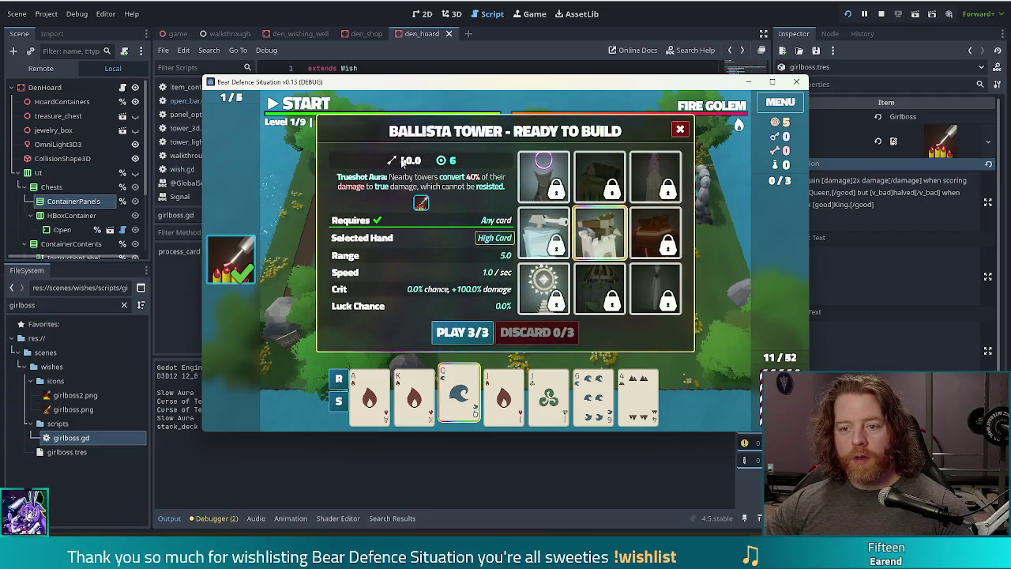
{"action": "mouse_move", "coordinate": [423, 204]}
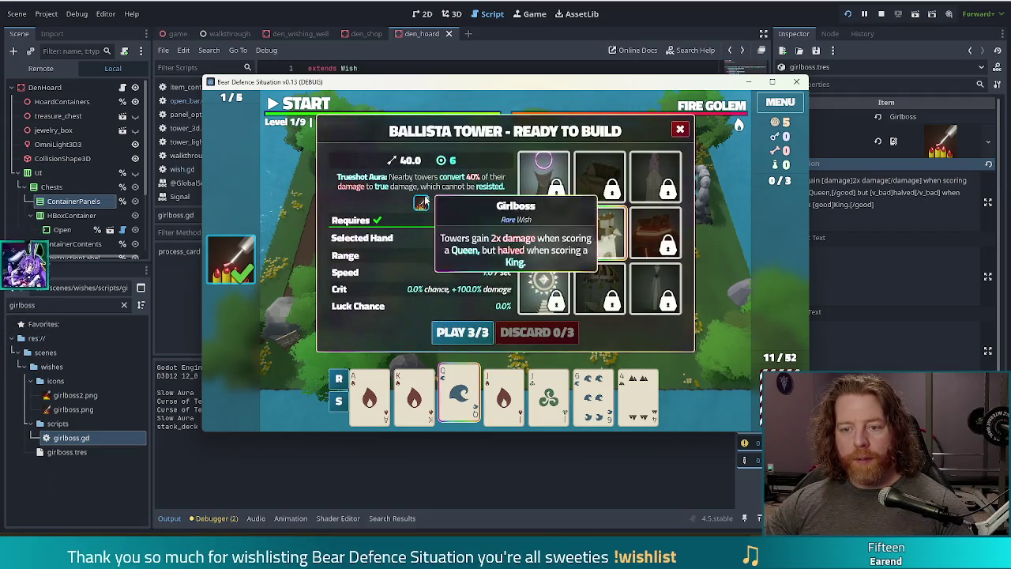
{"action": "left_click", "coordinate": [459, 395]}
{"action": "left_click", "coordinate": [414, 395]}
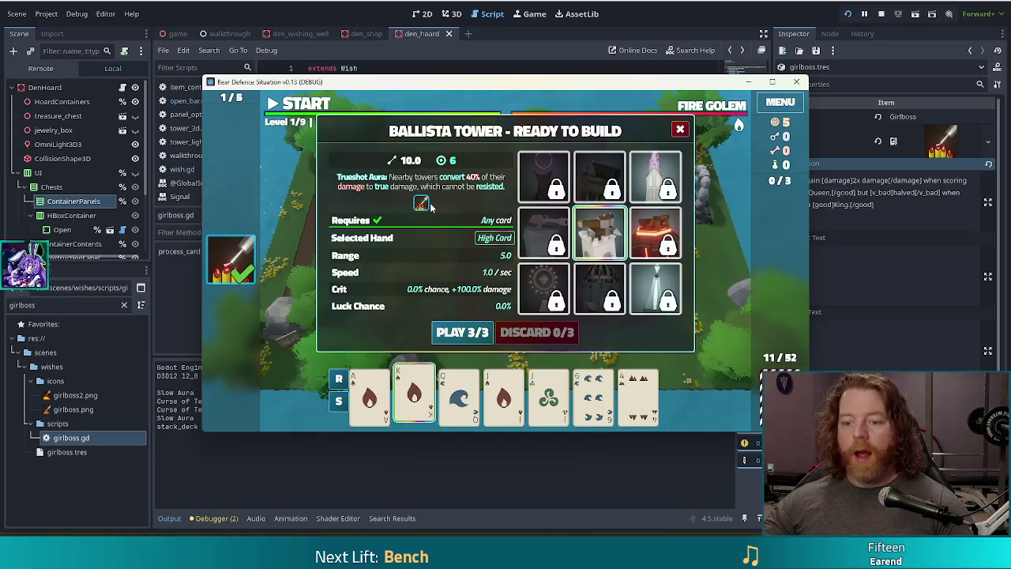
{"action": "left_click", "coordinate": [414, 395]}
{"action": "left_click", "coordinate": [548, 395]}
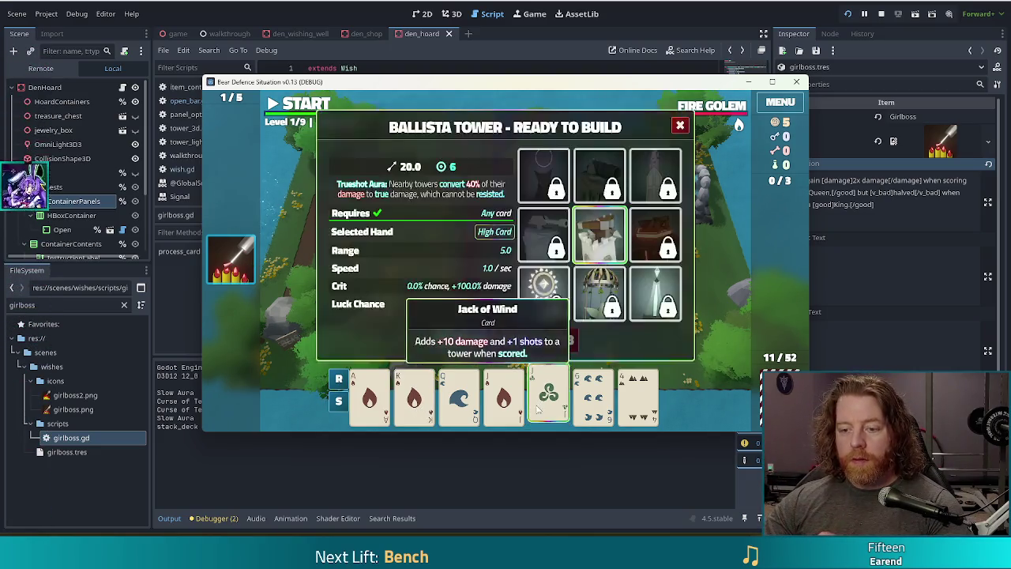
- Play the Jack, Queen and King to place three ballista towers on the map
{"action": "left_click", "coordinate": [463, 332]}
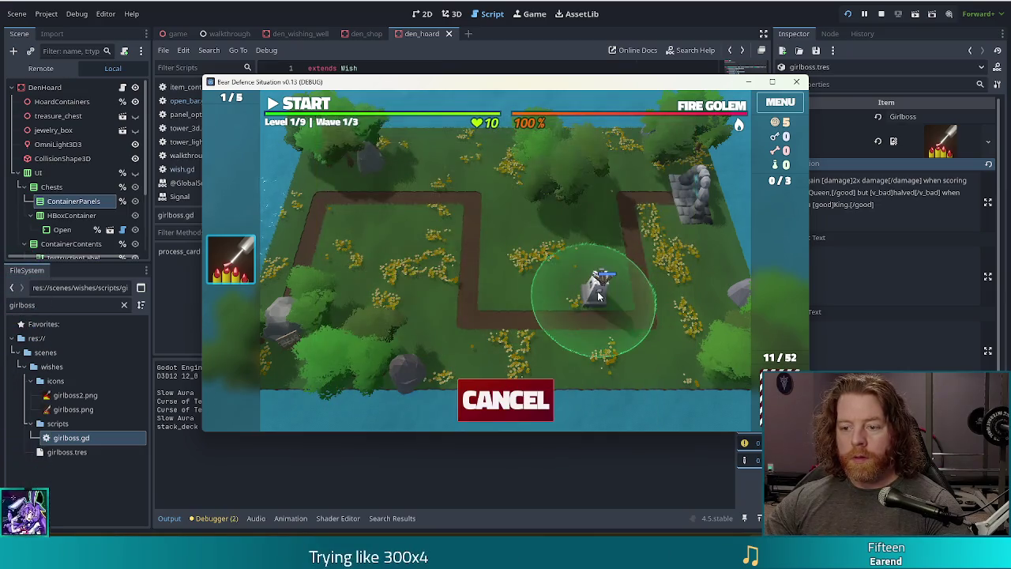
{"action": "left_click", "coordinate": [601, 289]}
{"action": "left_click", "coordinate": [503, 395]}
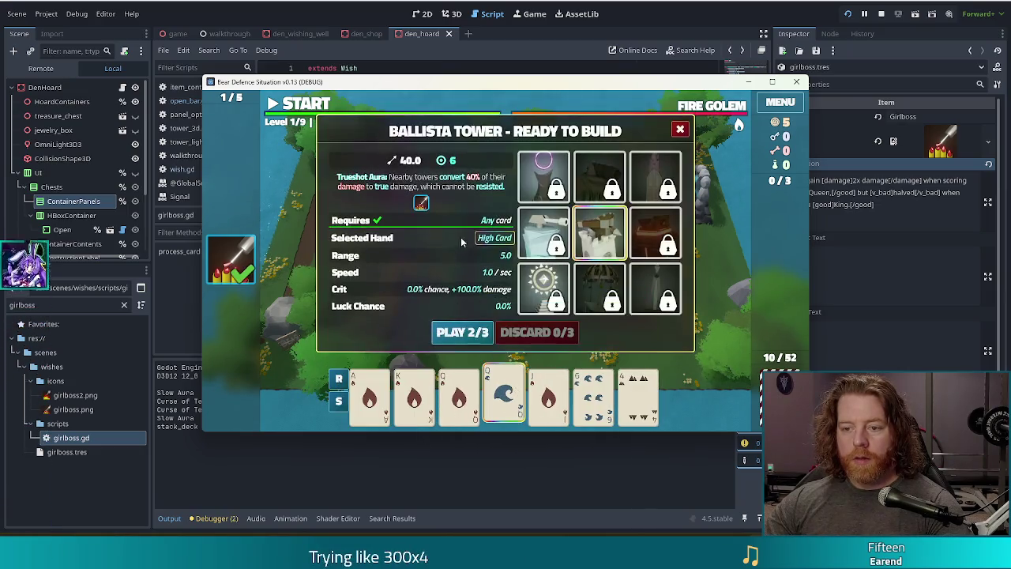
{"action": "left_click", "coordinate": [465, 333]}
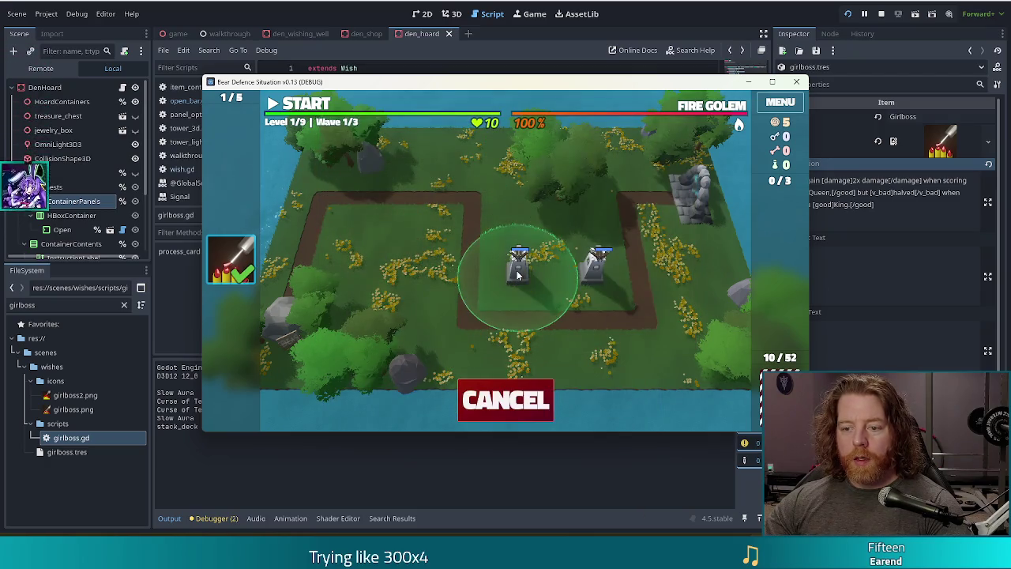
{"action": "left_click", "coordinate": [519, 267]}
{"action": "left_click", "coordinate": [414, 389]}
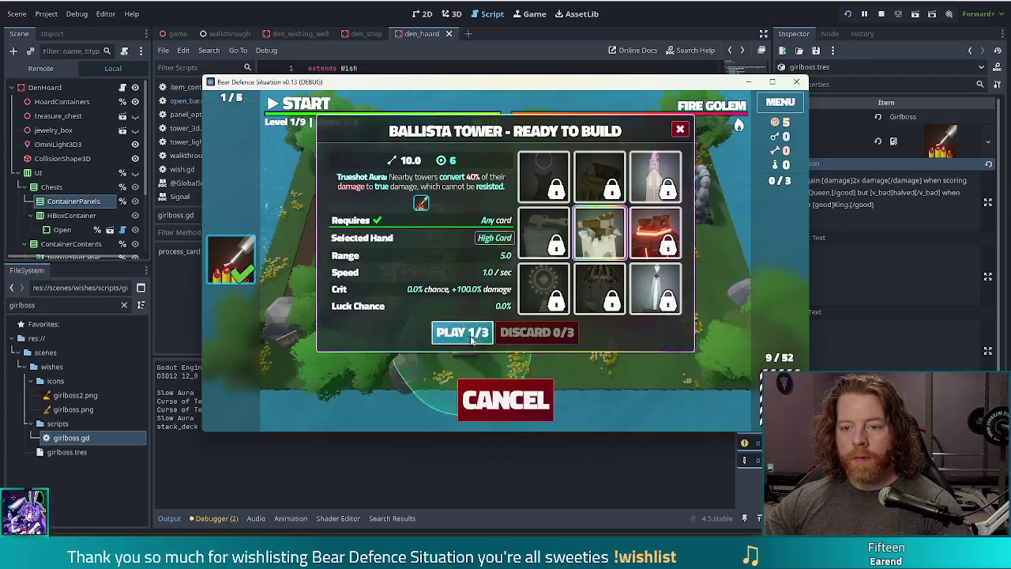
{"action": "left_click", "coordinate": [463, 332]}
{"action": "left_click", "coordinate": [427, 239]}
{"action": "left_click", "coordinate": [603, 290]}
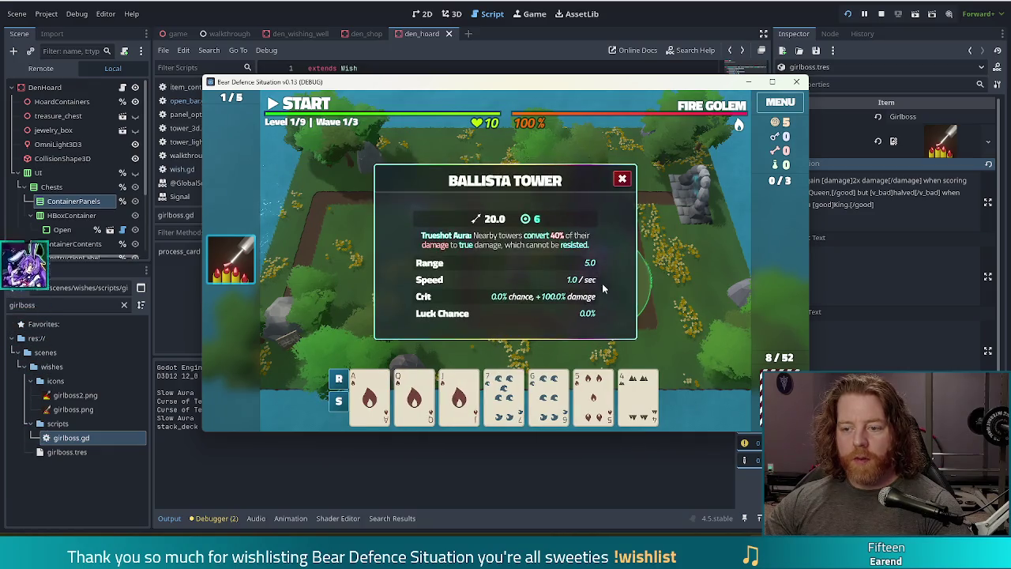
- Check the placed towers' damage, run the first wave, then stop the game with the editor's Stop button
{"action": "left_click", "coordinate": [622, 180]}
{"action": "left_click", "coordinate": [514, 278]}
{"action": "left_click", "coordinate": [412, 233]}
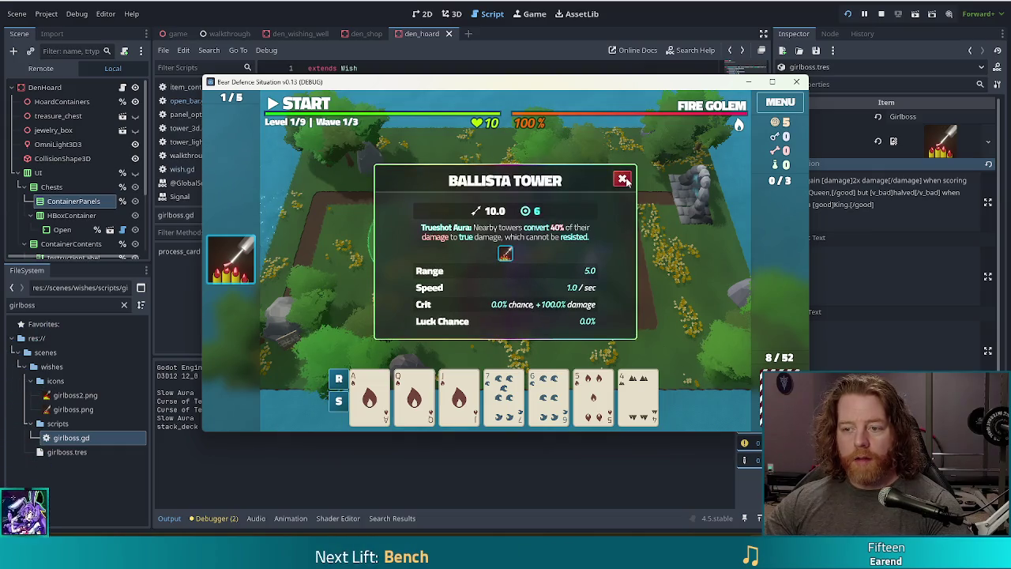
{"action": "left_click", "coordinate": [624, 180]}
{"action": "left_click", "coordinate": [320, 107]}
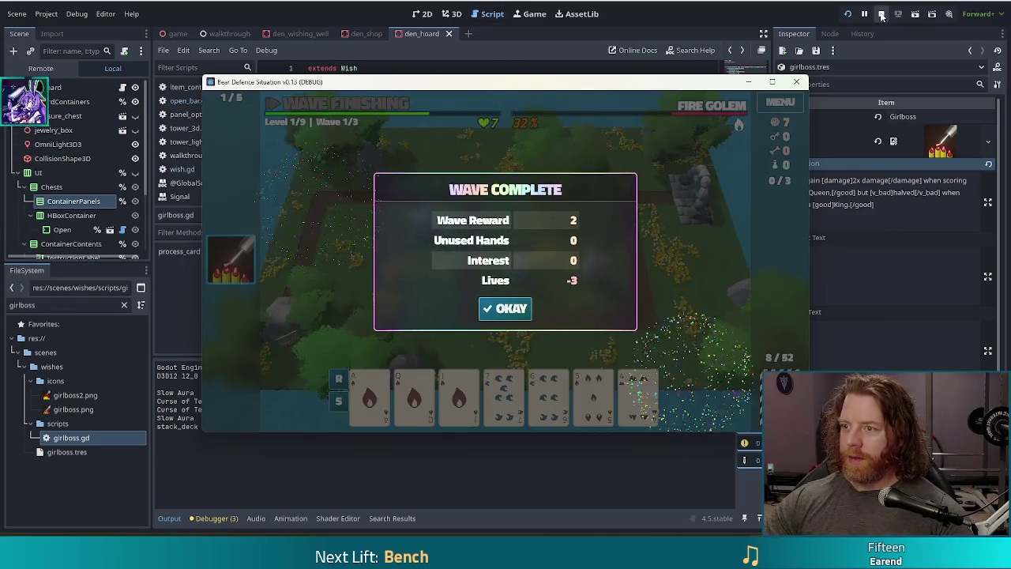
{"action": "left_click", "coordinate": [882, 14]}
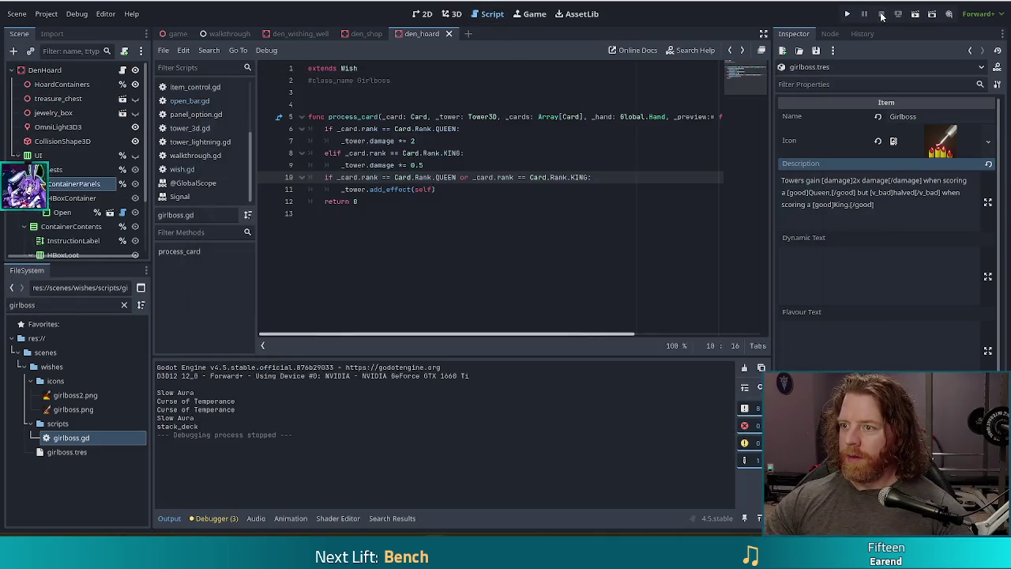